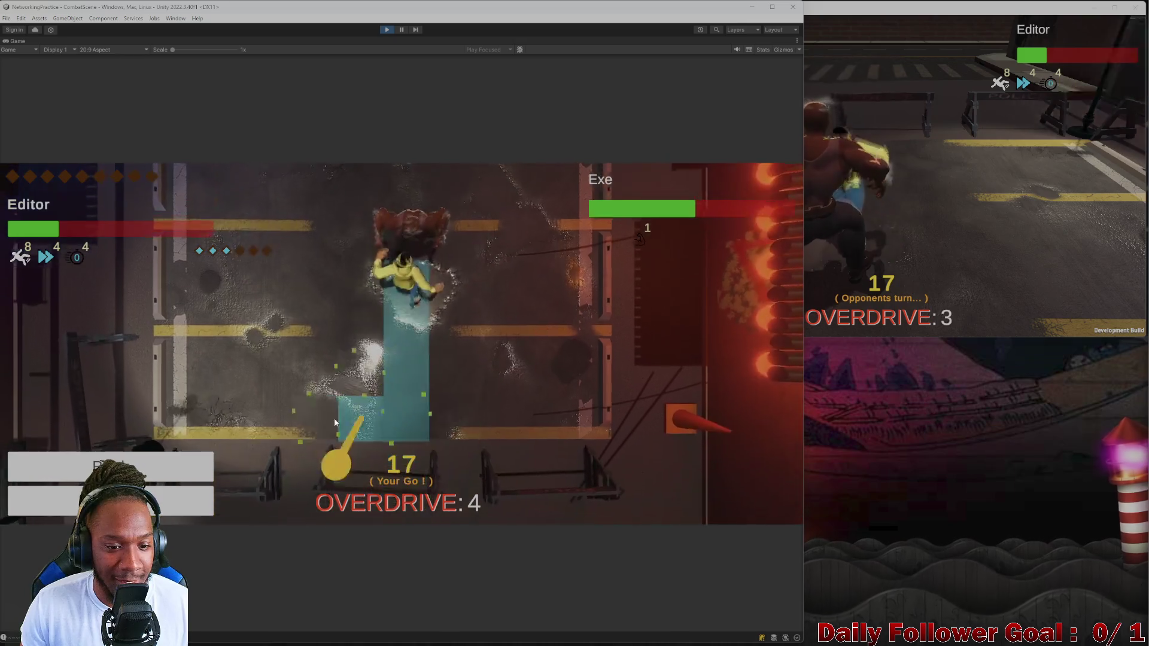
- Start the fighter's move in the editor game, end its turn, and switch to the build window
left_click(167, 469)
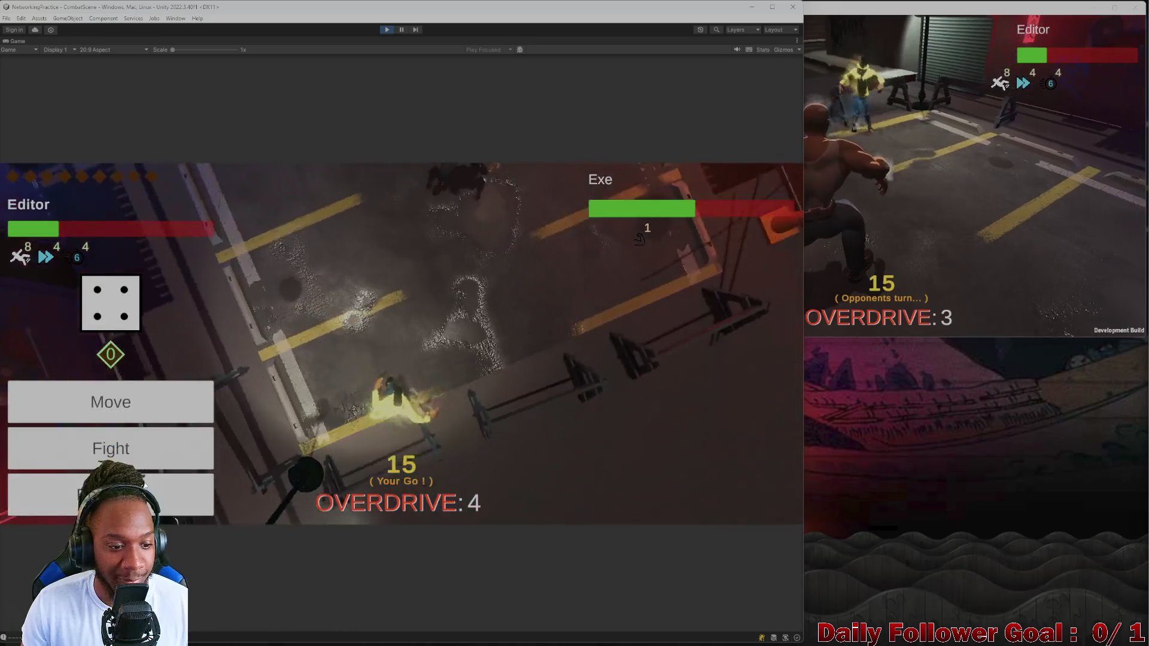
left_click(206, 442)
left_click(928, 179)
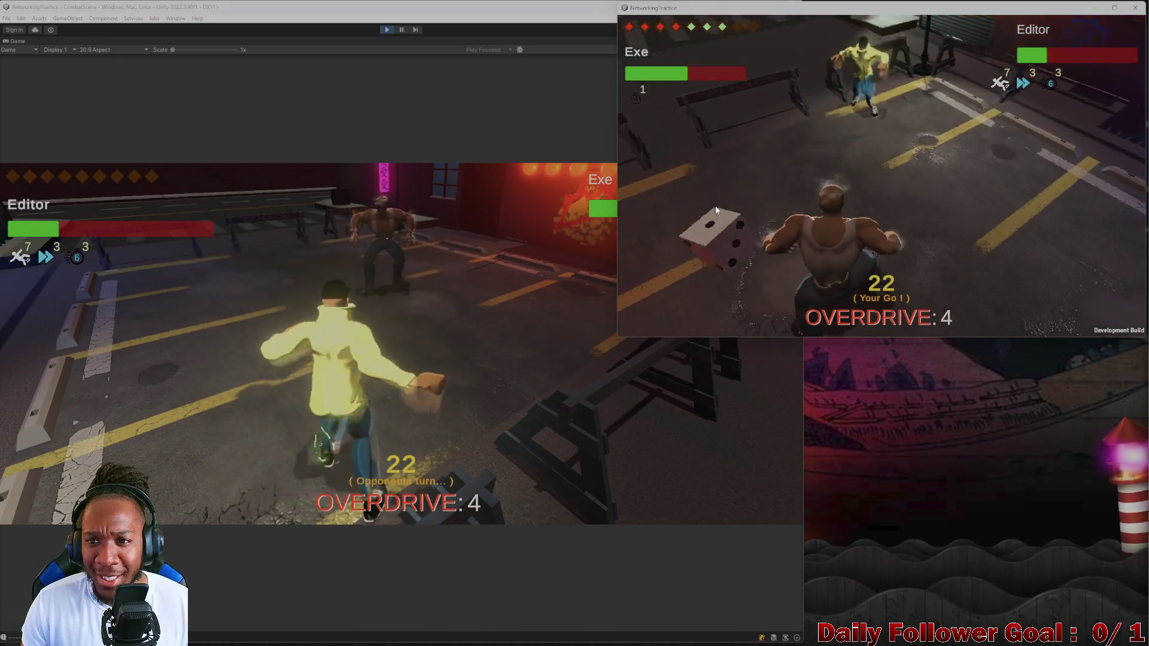
- Move the build's fighter to a grid tile and confirm the move
left_click(685, 225)
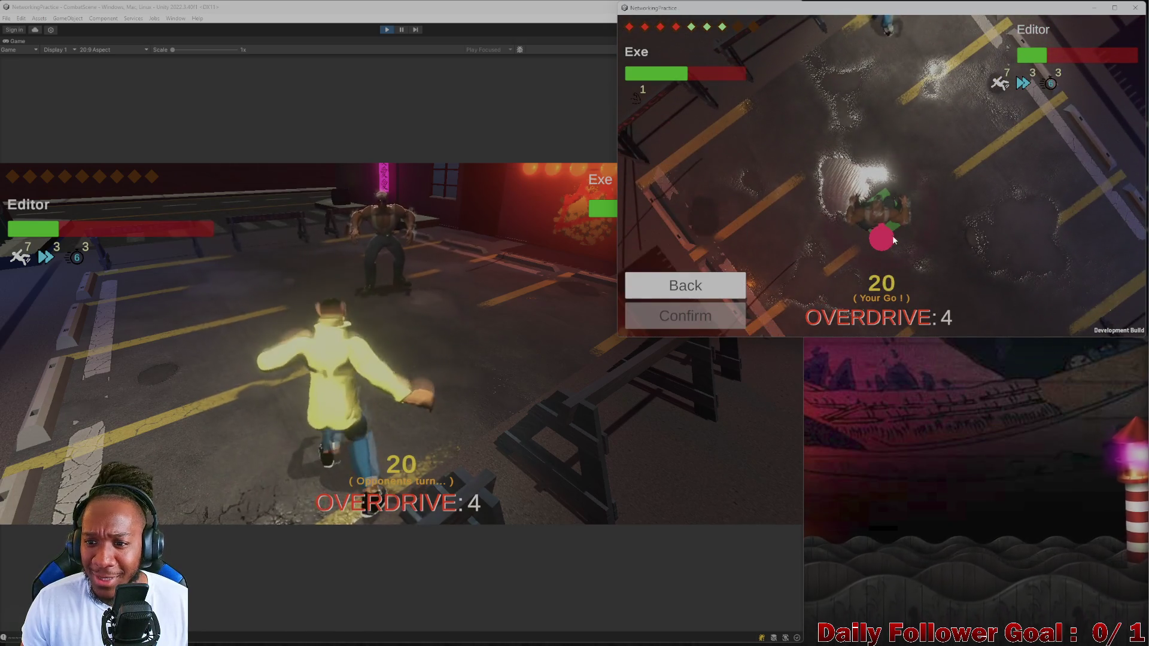
left_click(871, 200)
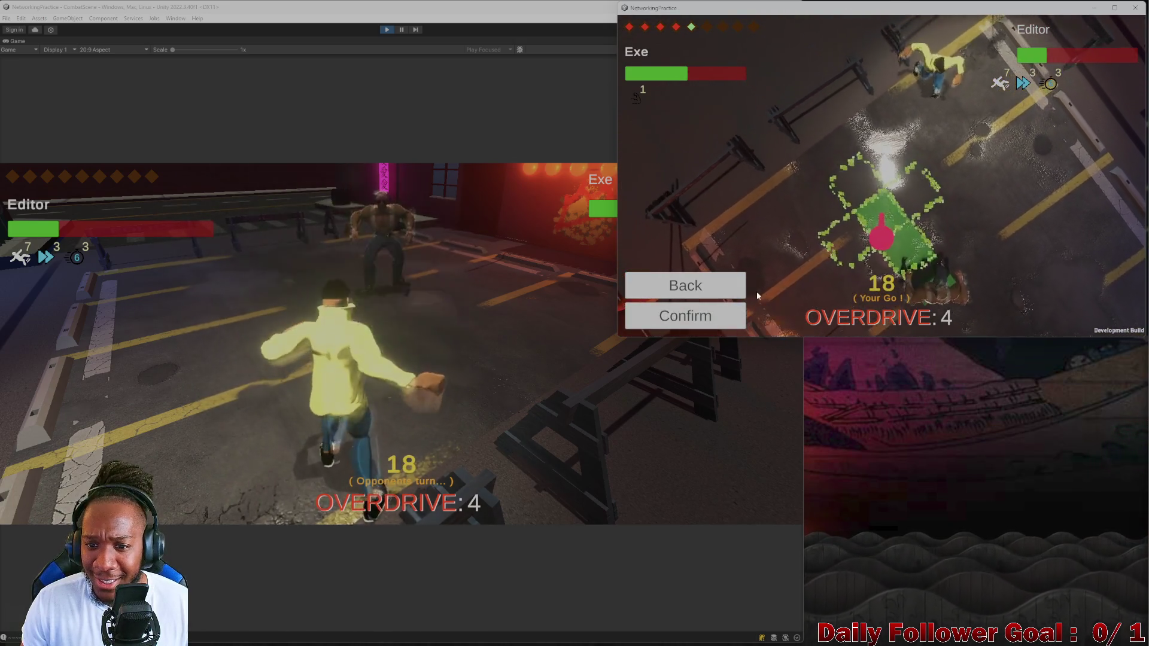
left_click(710, 317)
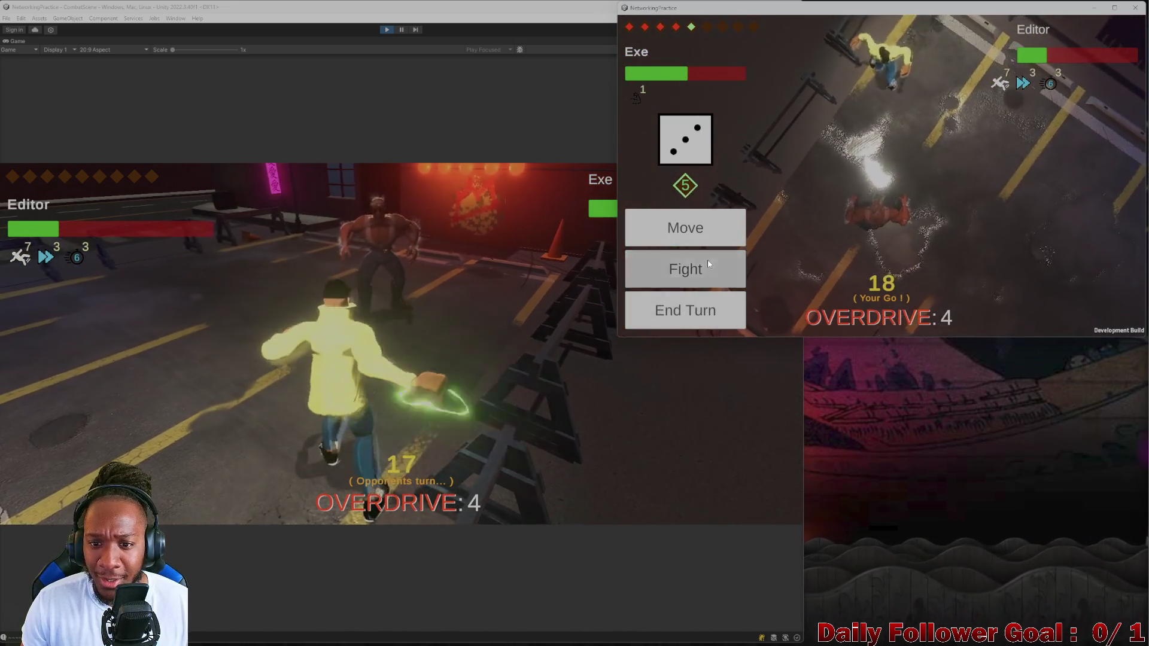
- Attack the opponent with Haymaker, then Ground Pound, and stop the play test
left_click(707, 260)
left_click(729, 313)
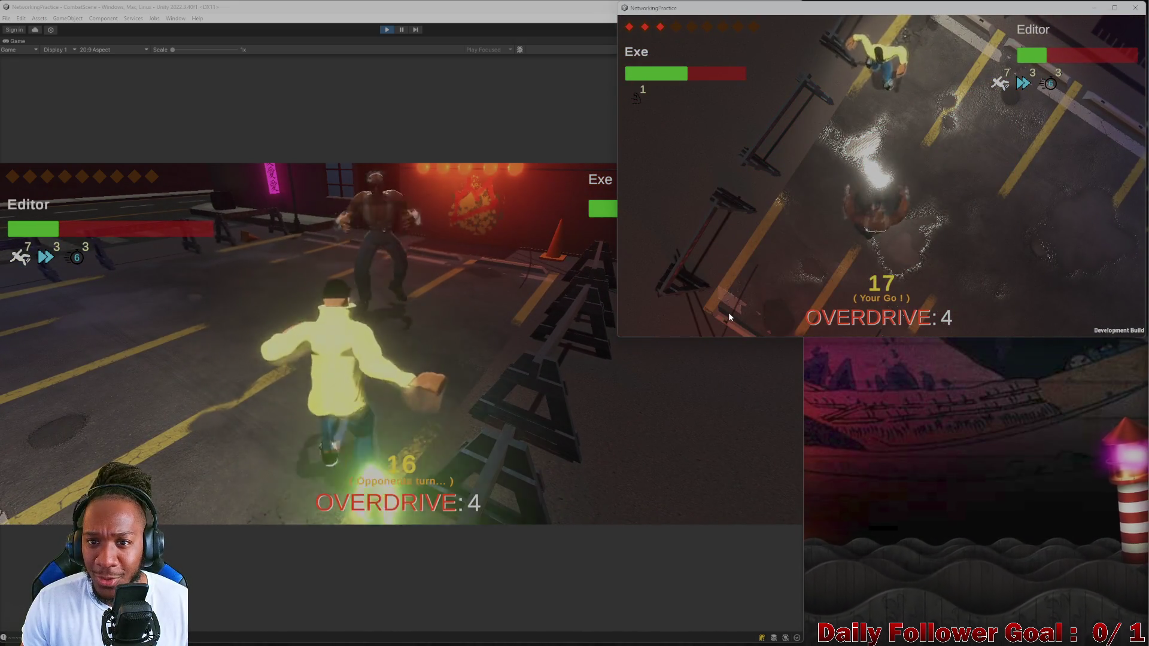
left_click(706, 268)
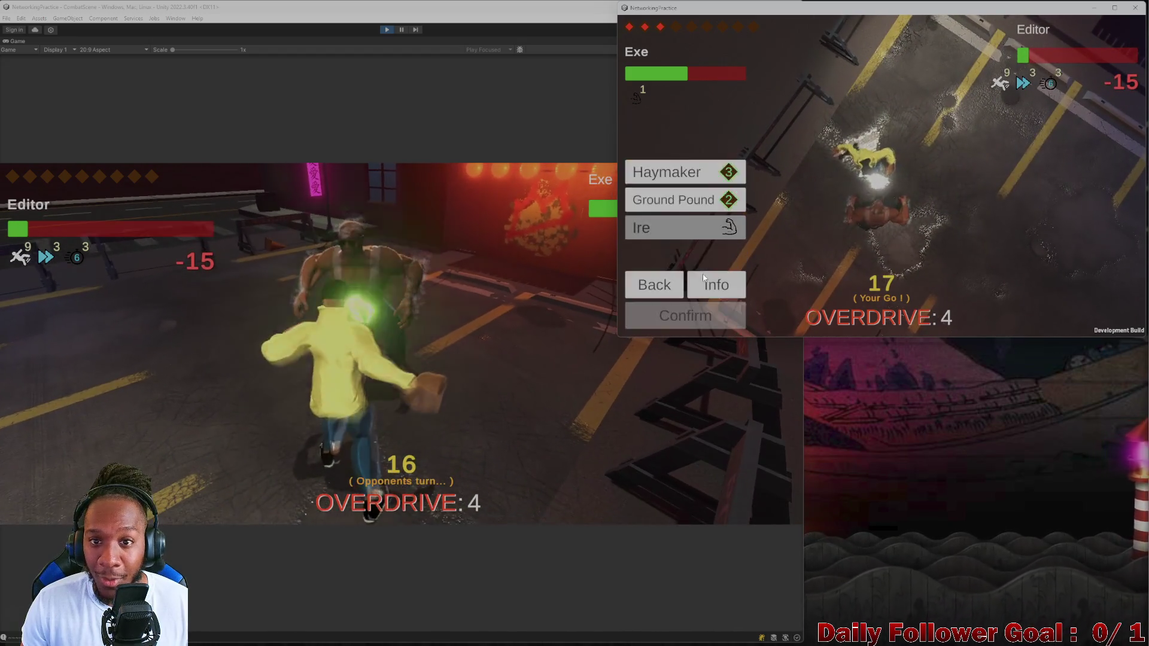
left_click(694, 198)
left_click(712, 314)
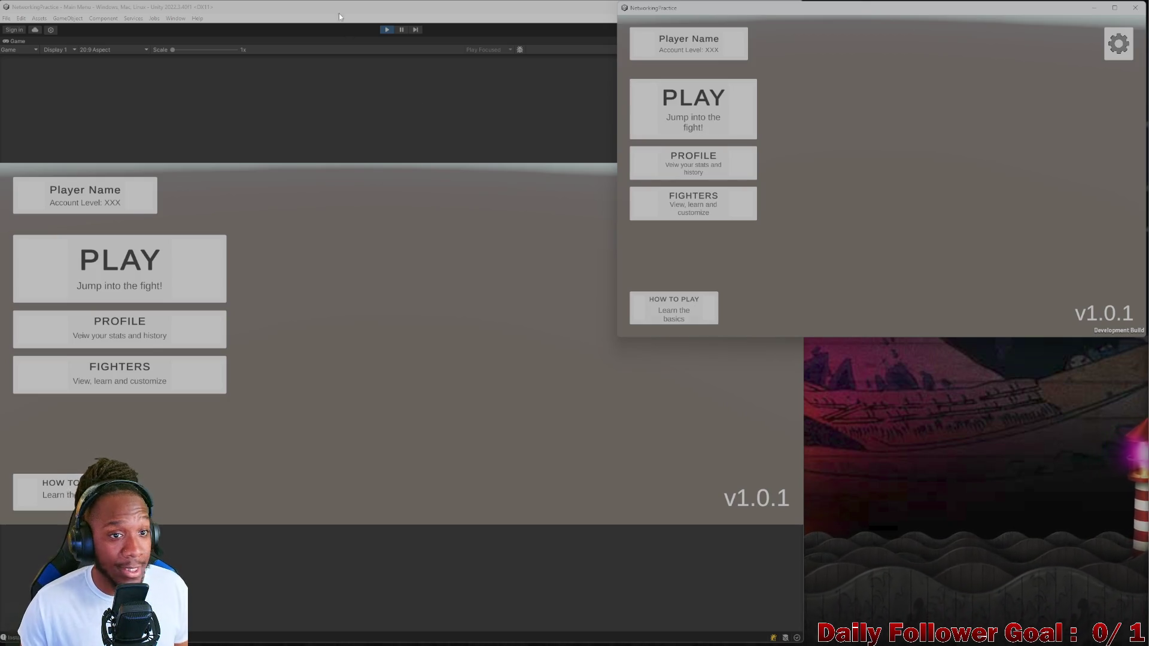
left_click(390, 30)
- Close the standalone NetworkingPractice build window and reposition the editor window
left_click(995, 56)
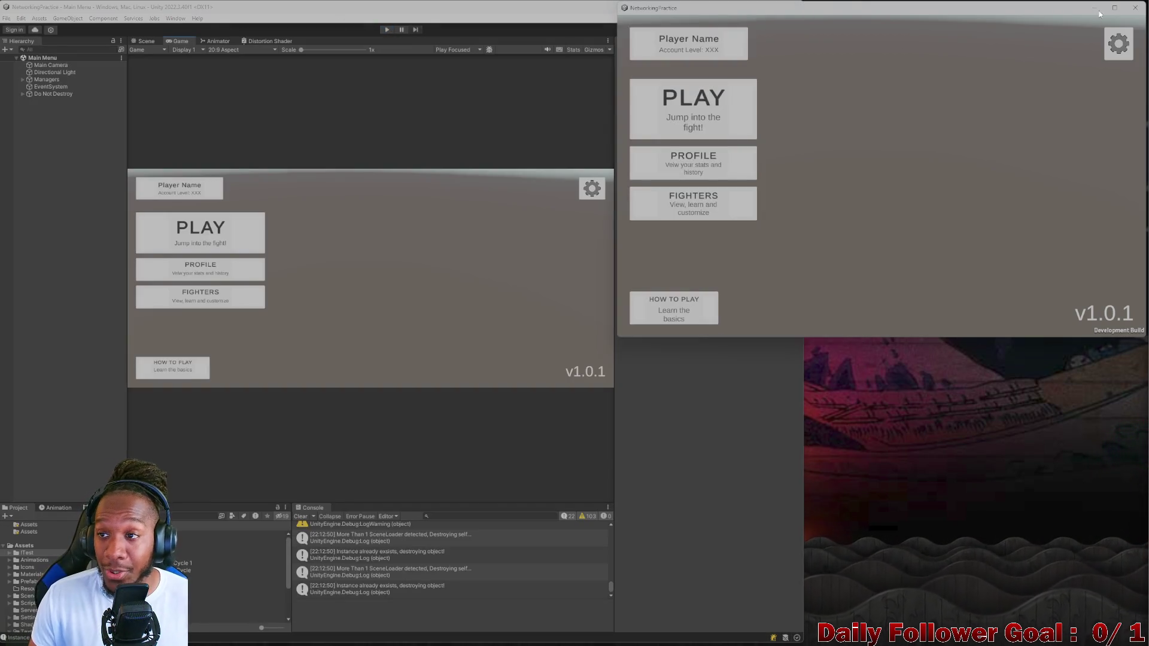
left_click(1134, 8)
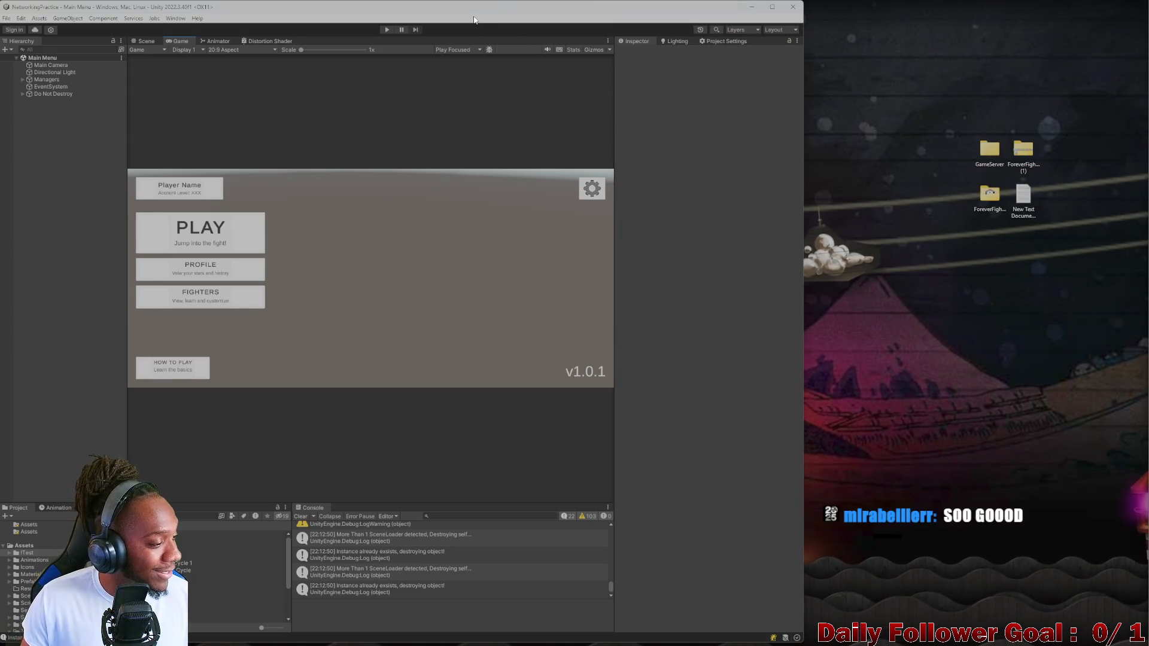
mouse_move(474, 12)
left_mouse_down()
mouse_move(495, 64)
mouse_move(742, 45)
mouse_move(746, 30)
left_mouse_up()
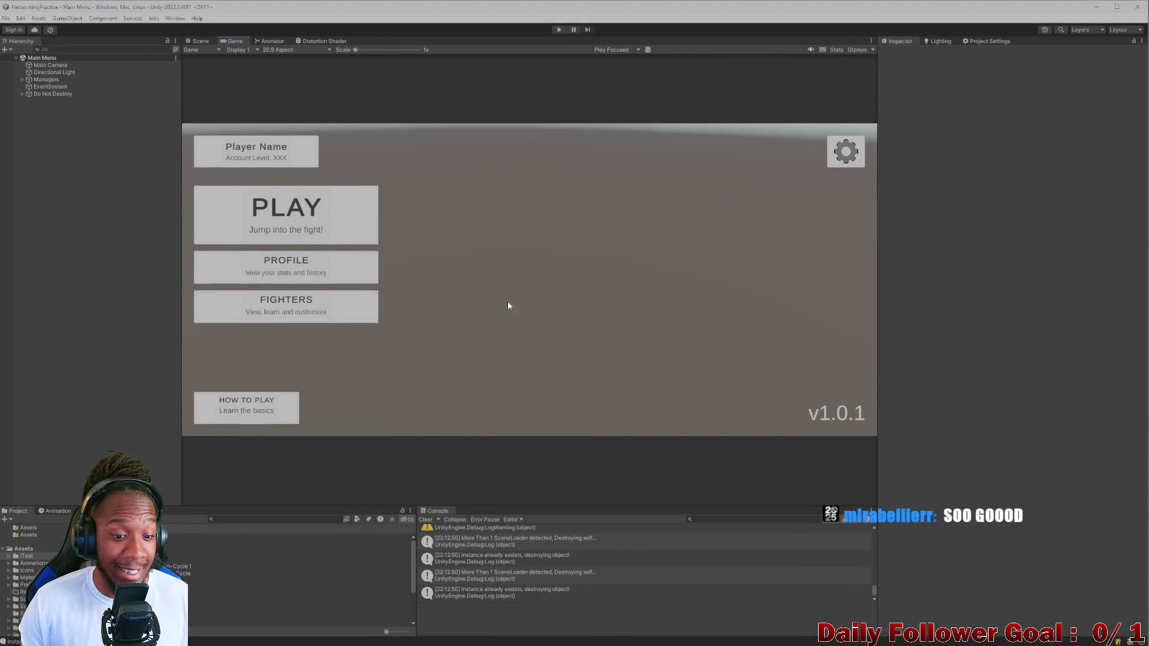
- Clear the Console, toggle between the Animation and Project tabs, and minimize Unity
left_click(426, 519)
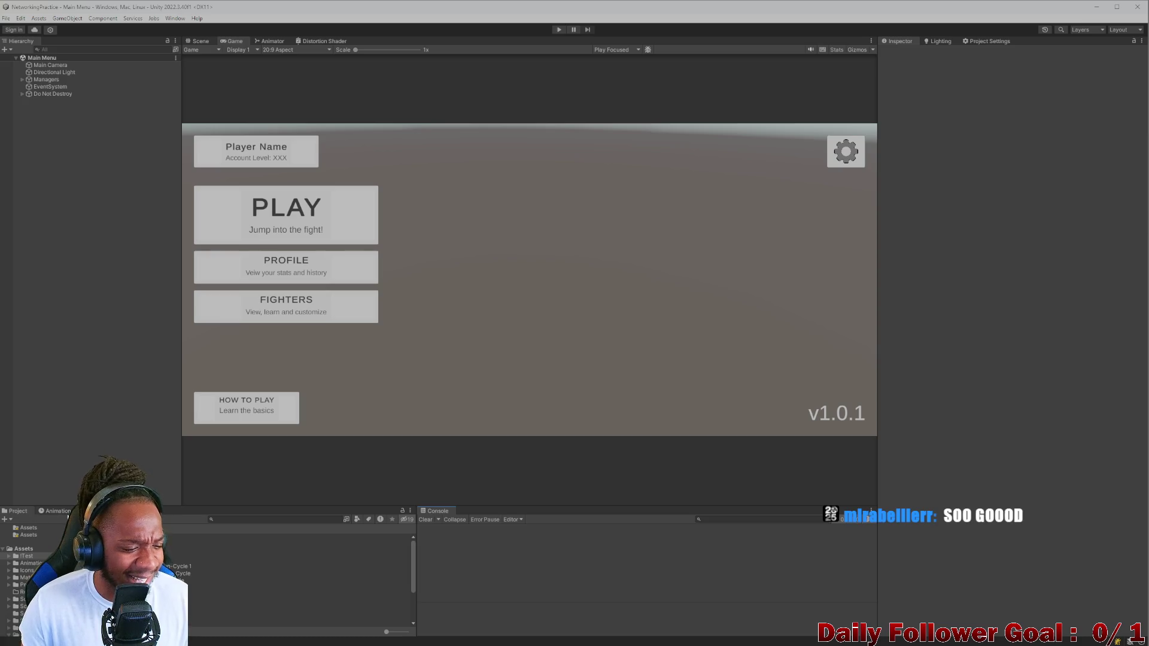
left_click(58, 511)
left_click(18, 511)
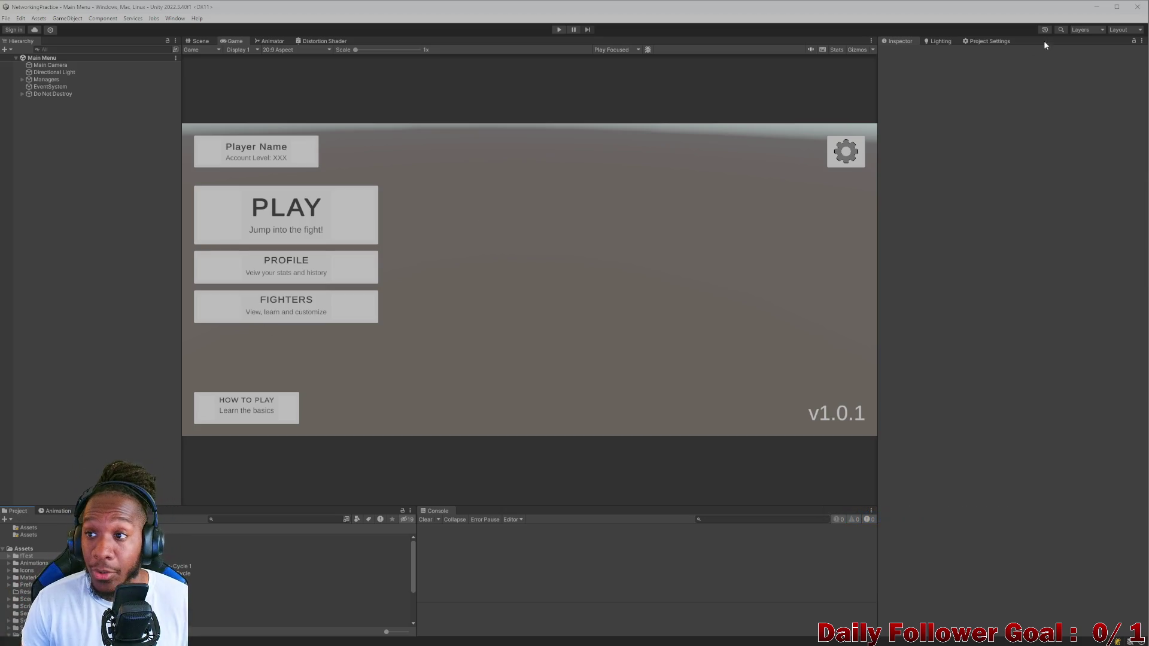
left_click(1093, 6)
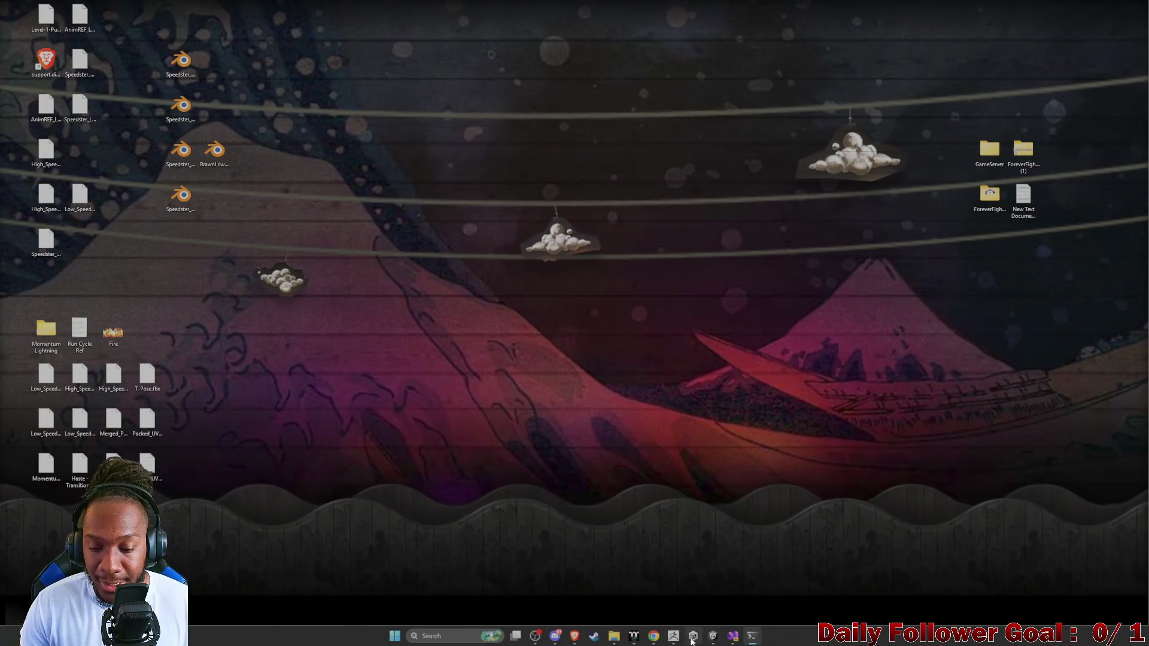
- Bring ZBrush forward, orbit the female body sculpt, and show LightBox's saved project files
left_click(674, 635)
mouse_move(467, 282)
left_mouse_down()
mouse_move(505, 377)
mouse_move(412, 398)
left_mouse_up()
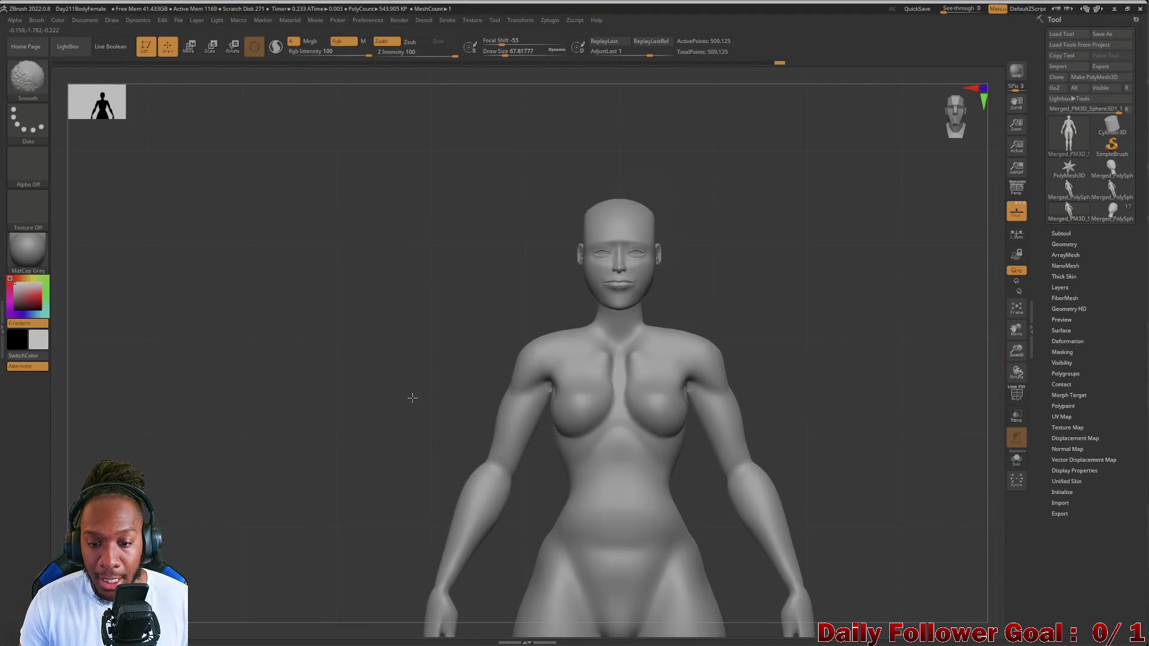
key("comma")
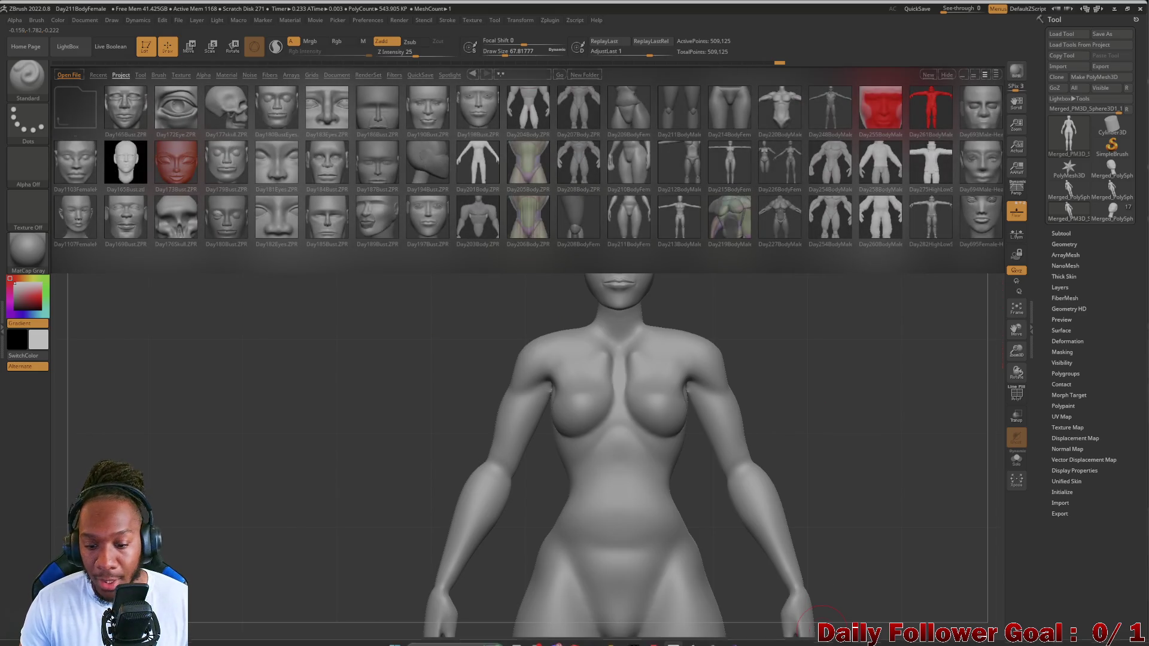
- Switch to the YouTube female blockout video, scroll its page, then return to the Google results
mouse_move(688, 634)
mouse_move(576, 636)
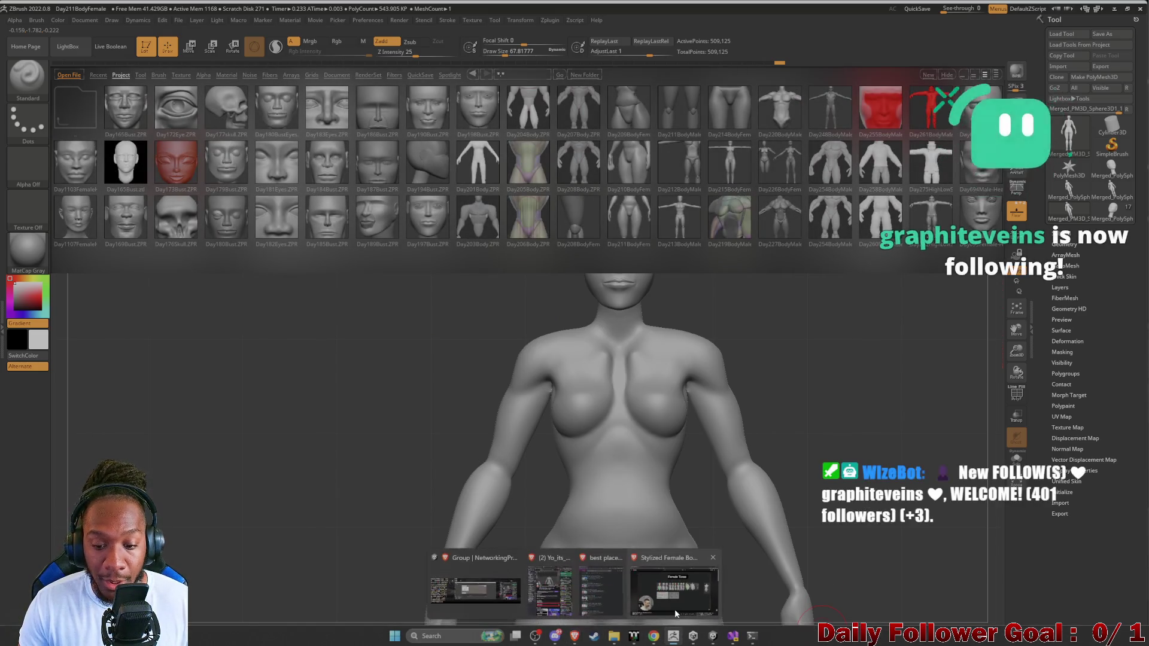
left_click(672, 608)
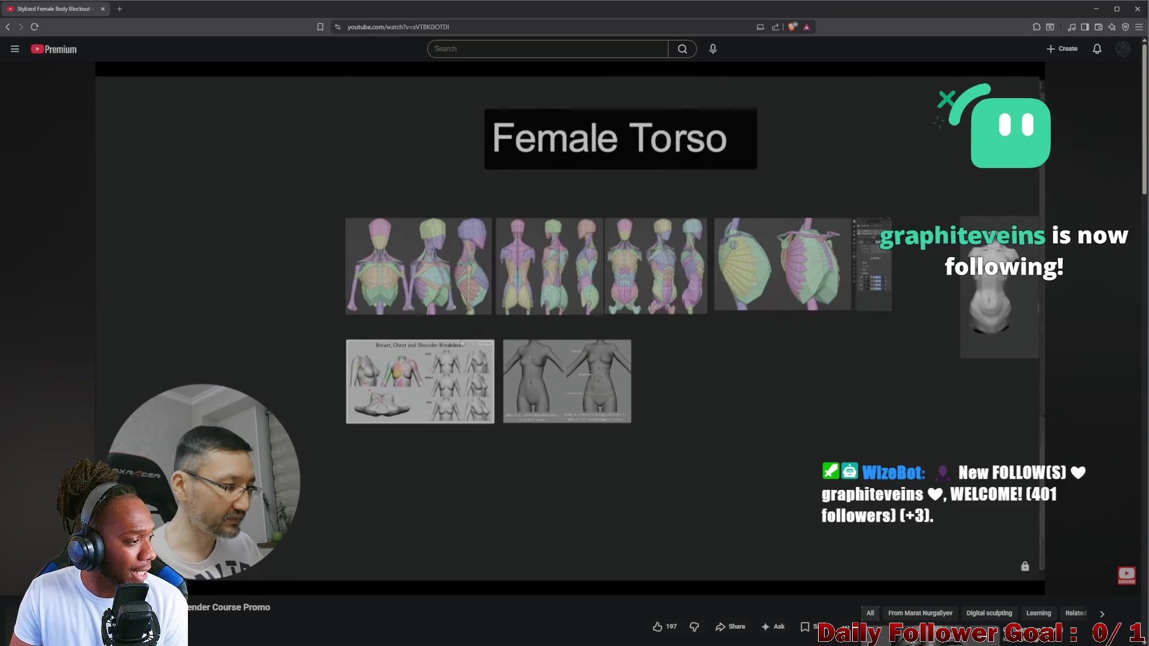
mouse_move(440, 368)
scroll(440, 368, "down", 2)
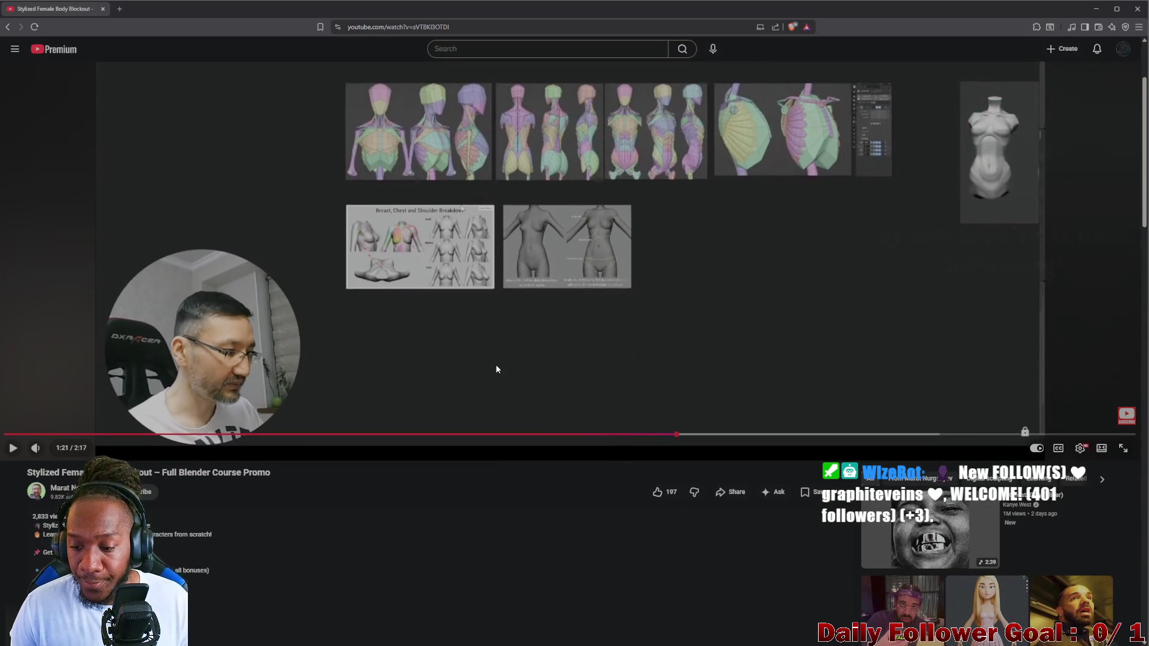
scroll(495, 365, "up", 2)
left_click(8, 28)
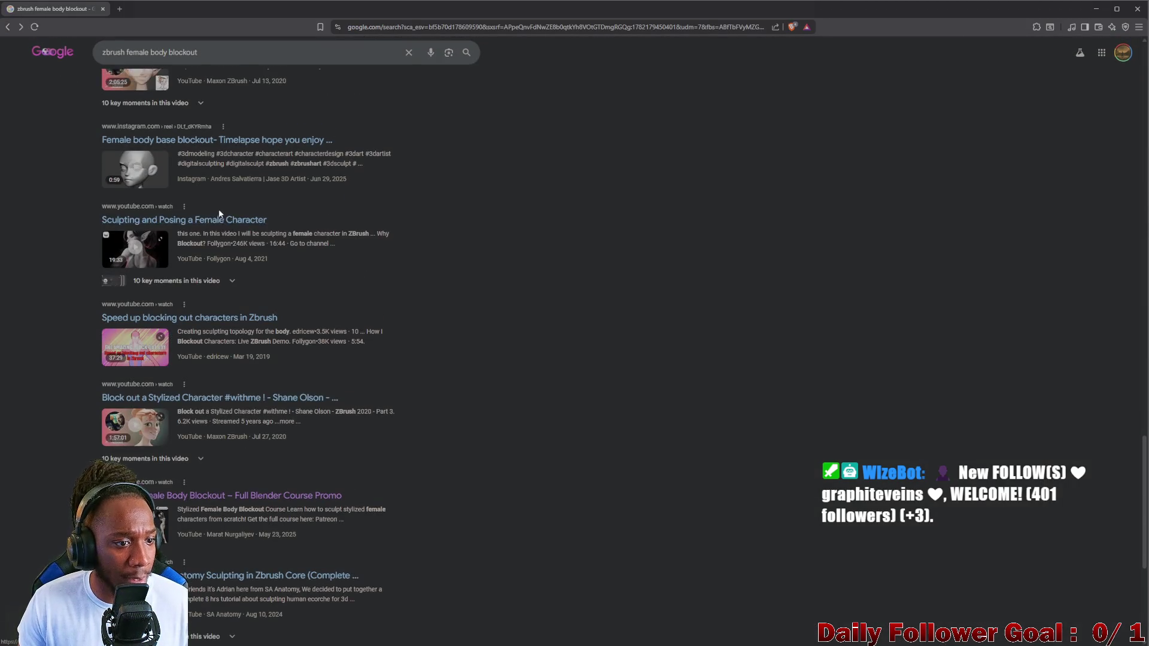
- Scroll up and down through the Google results for 'zbrush female body blockout'
scroll(218, 209, "up", 3)
scroll(208, 426, "down", 2)
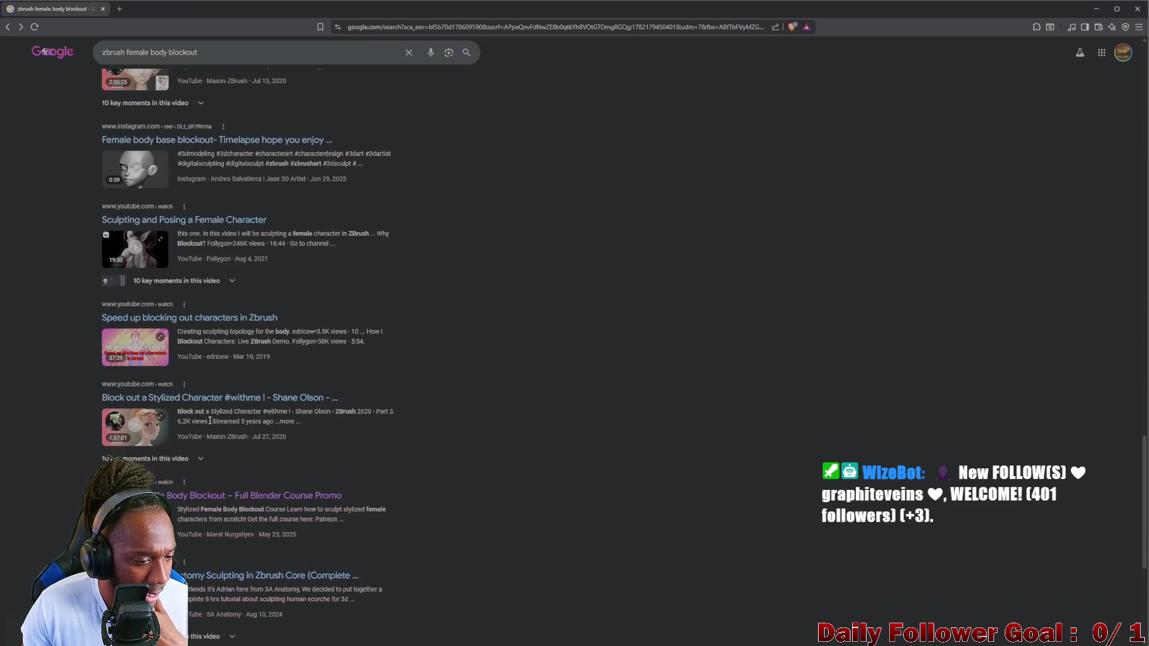
scroll(215, 455, "down", 1)
scroll(221, 461, "down", 5)
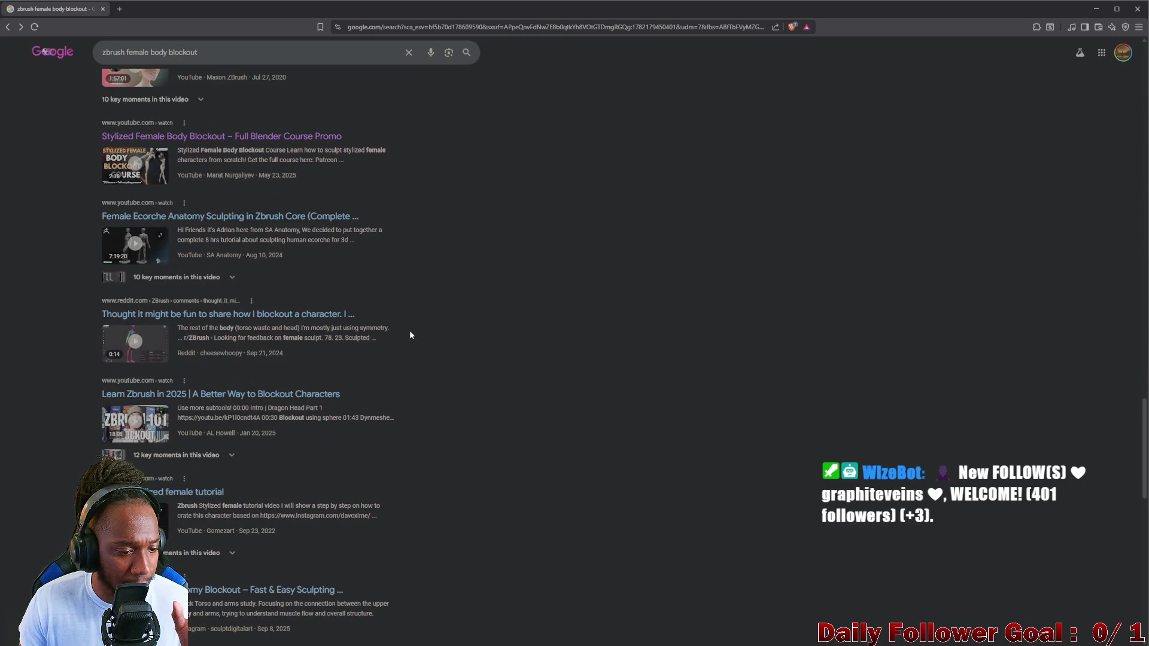
scroll(265, 246, "up", 3)
scroll(263, 251, "up", 8)
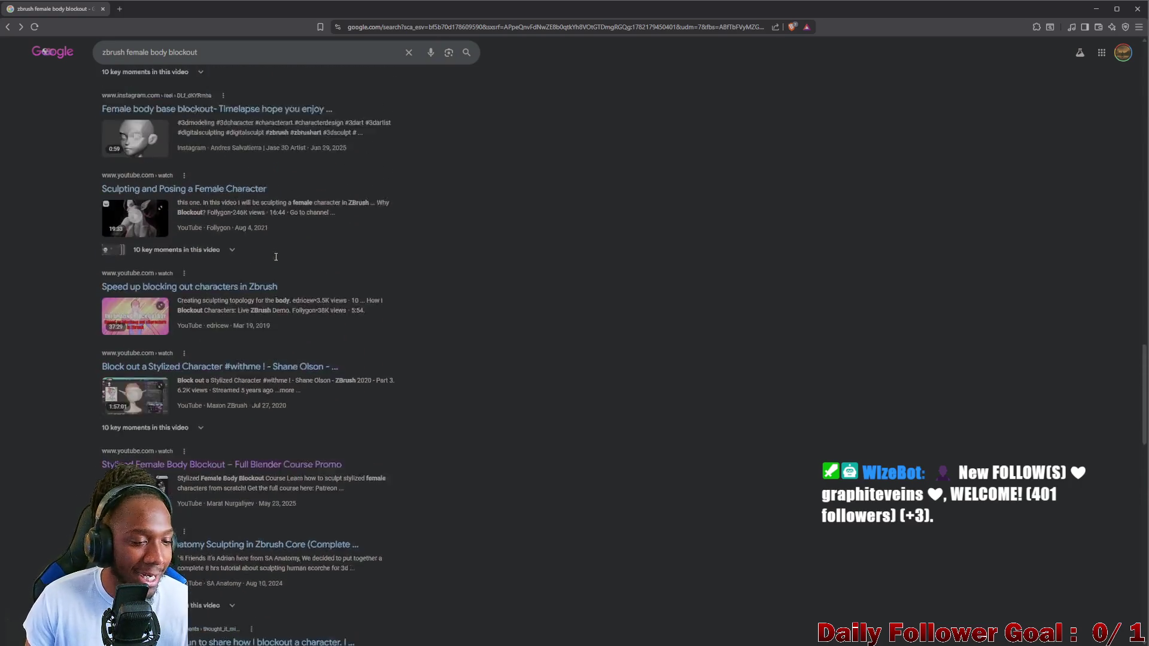
scroll(266, 259, "up", 6)
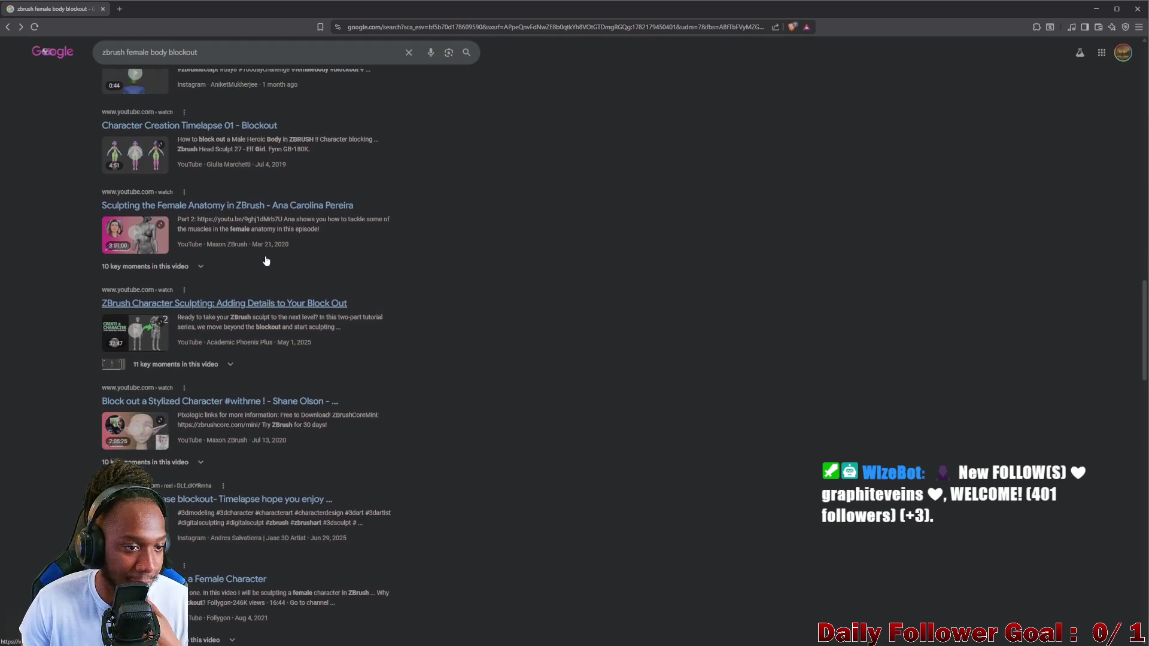
scroll(264, 257, "up", 6)
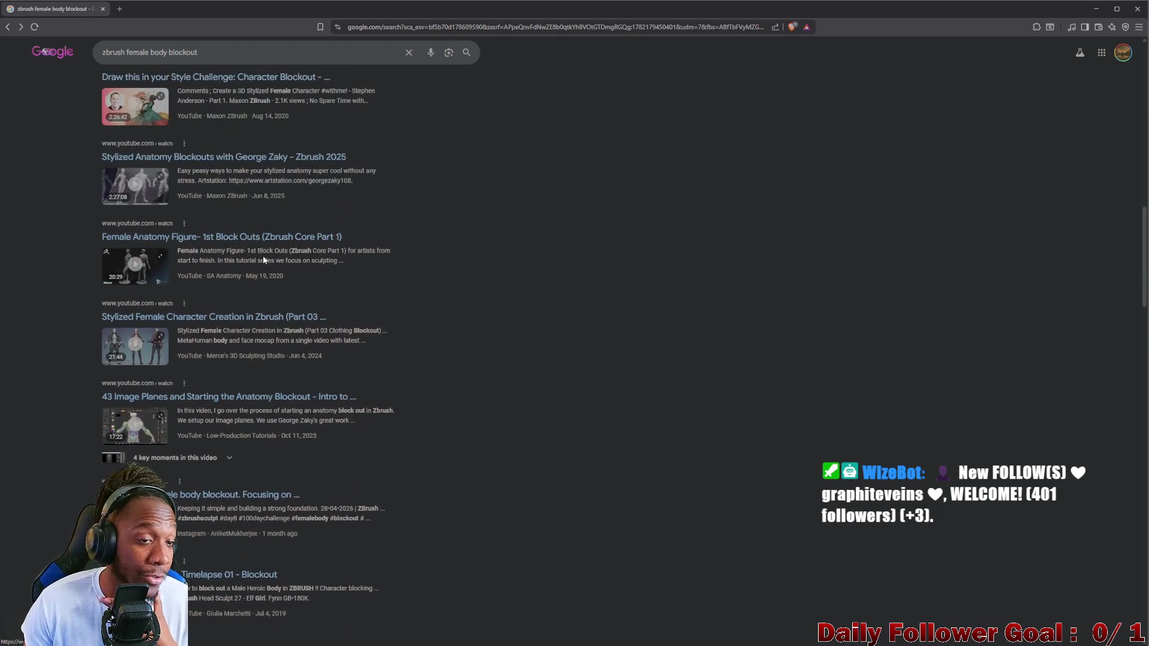
scroll(226, 245, "up", 3)
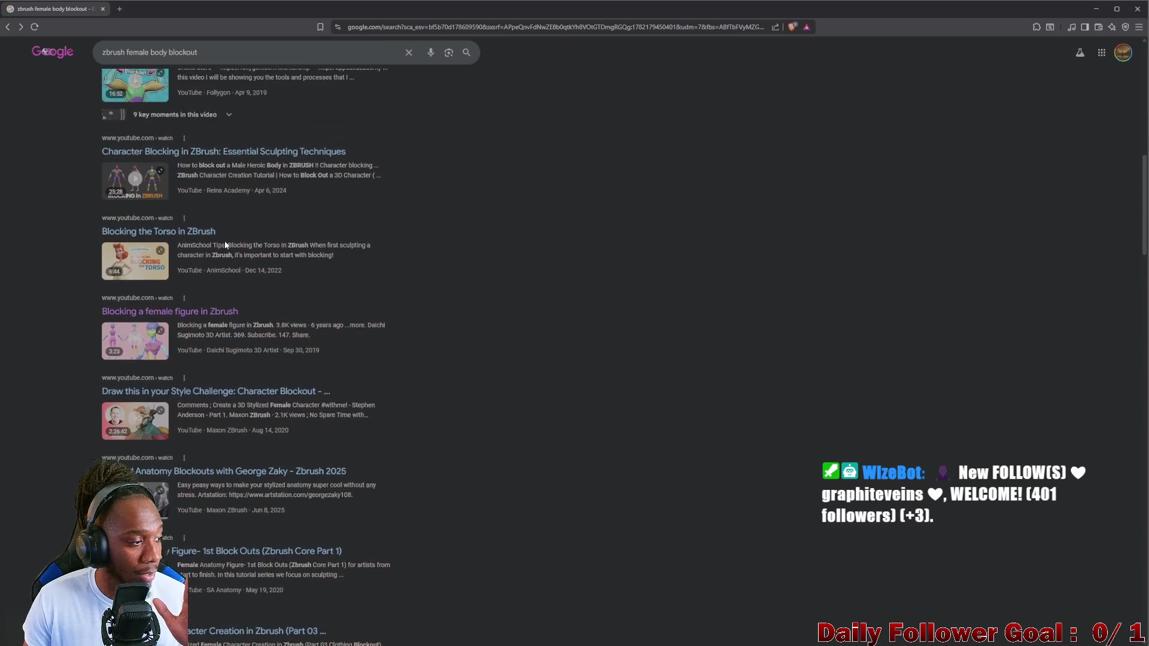
scroll(225, 245, "up", 4)
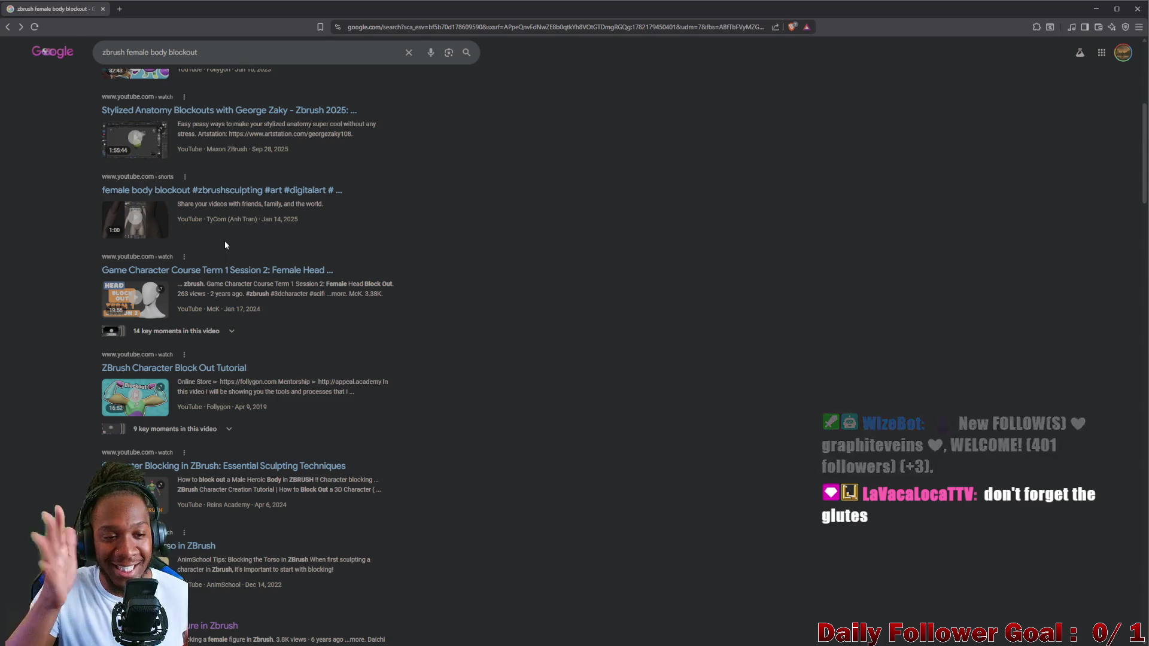
scroll(222, 245, "up", 6)
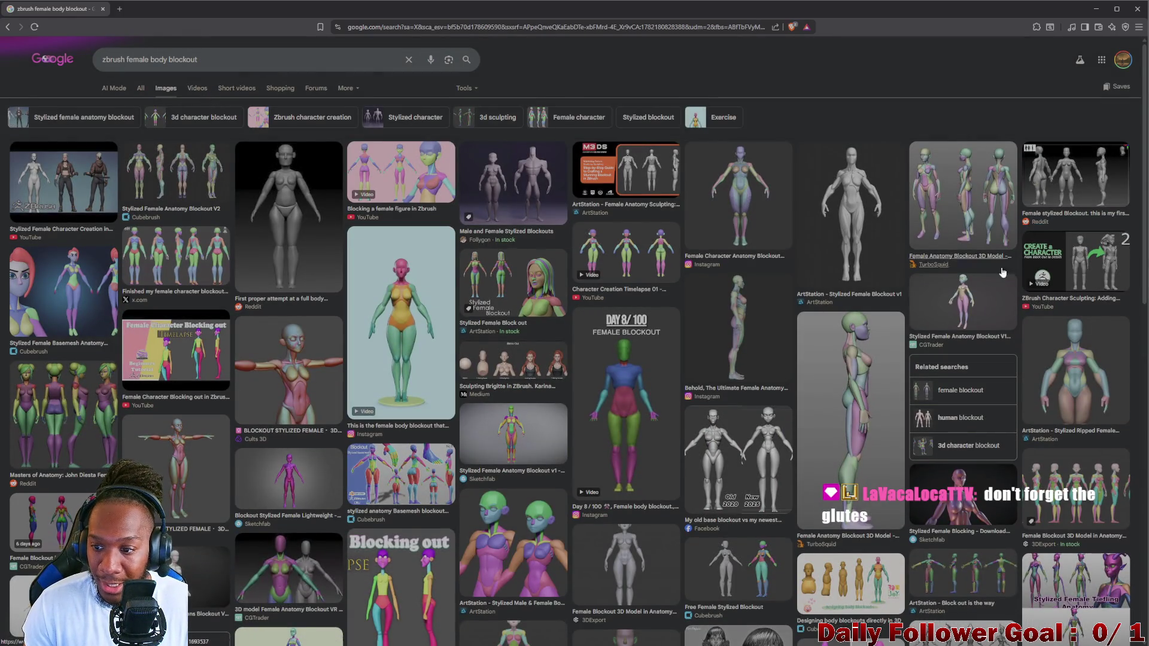
- Close the TurboSquid preview and open the Stylized Female Anatomy Blockout V2 preview
left_click(850, 426)
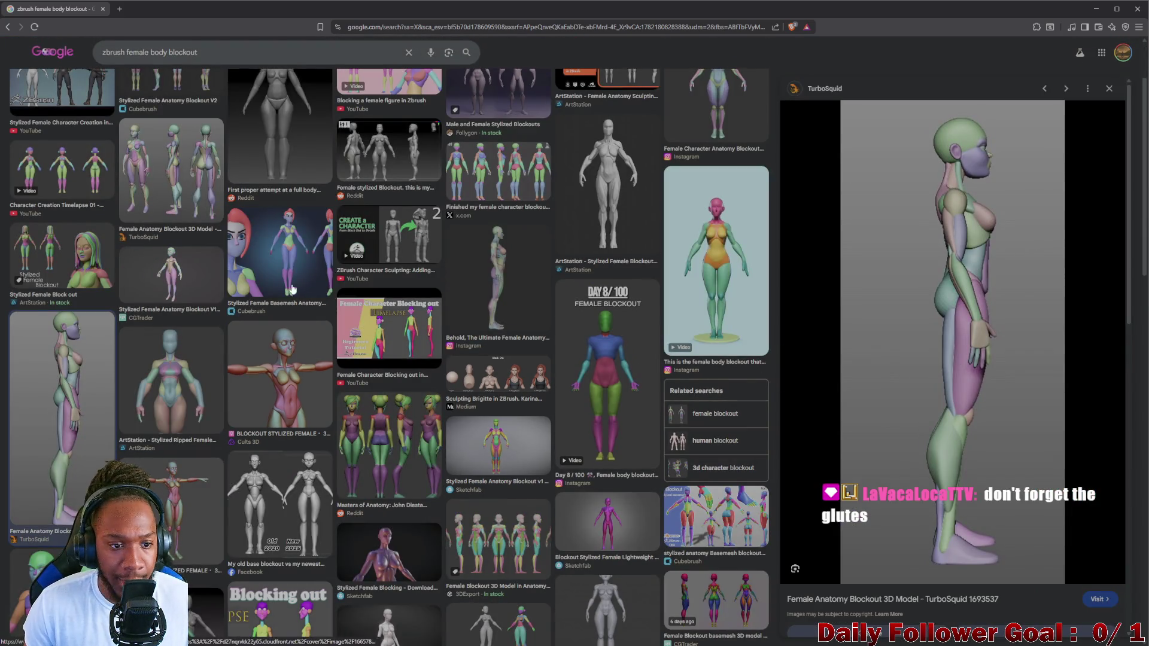
left_click(1110, 90)
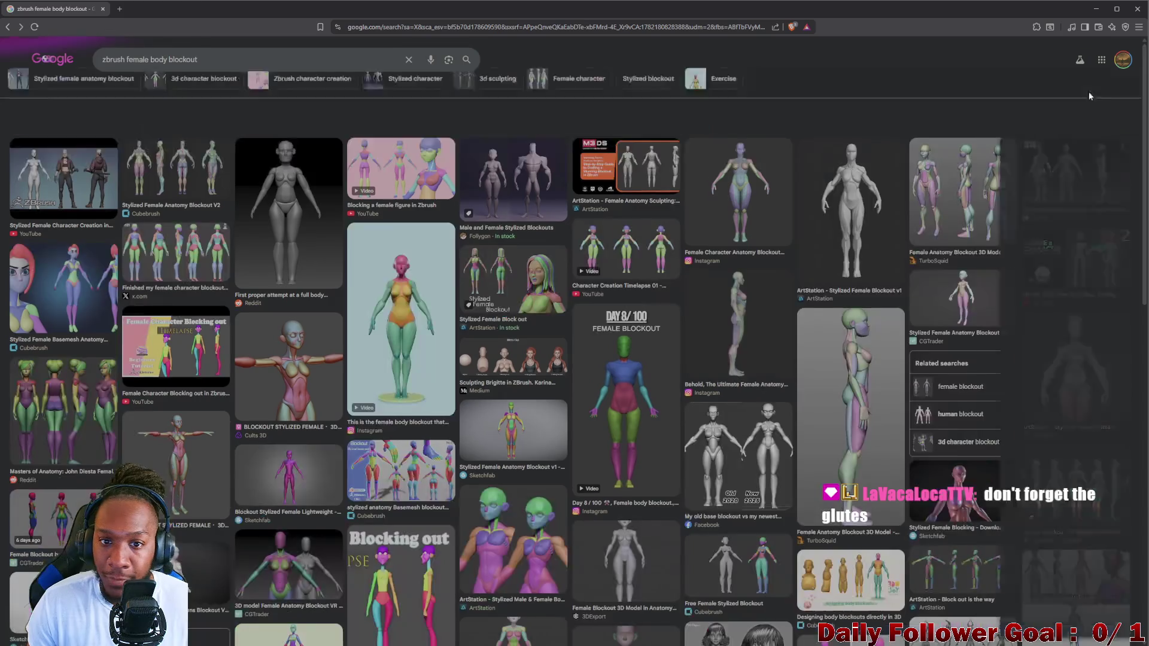
left_click(175, 170)
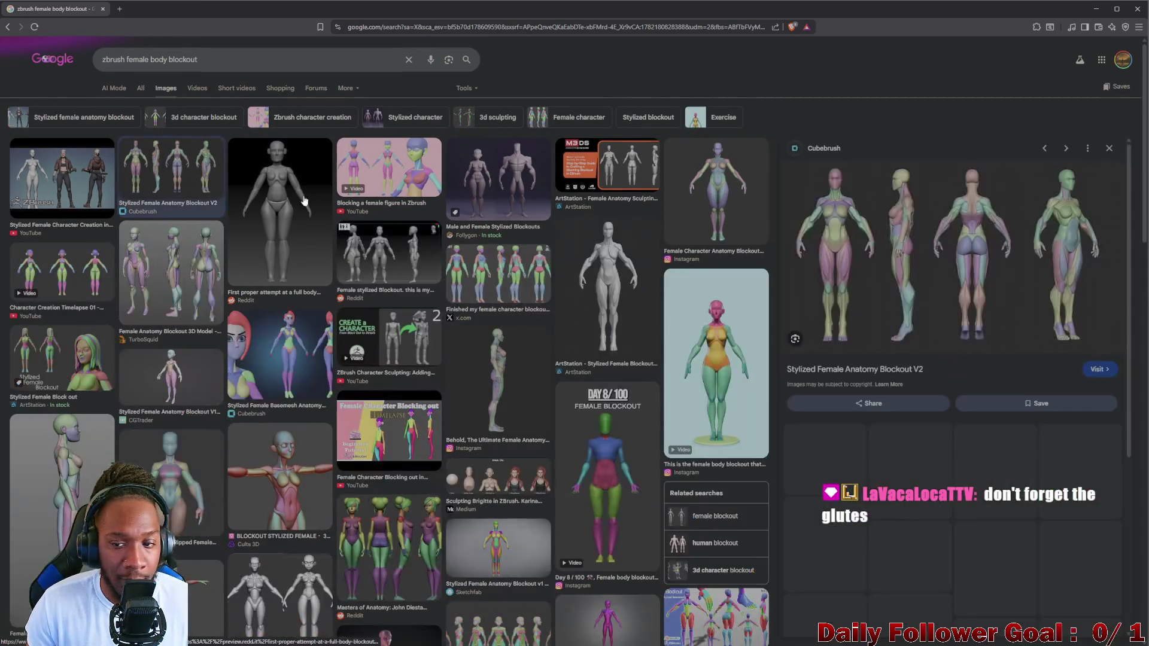
left_click(980, 244)
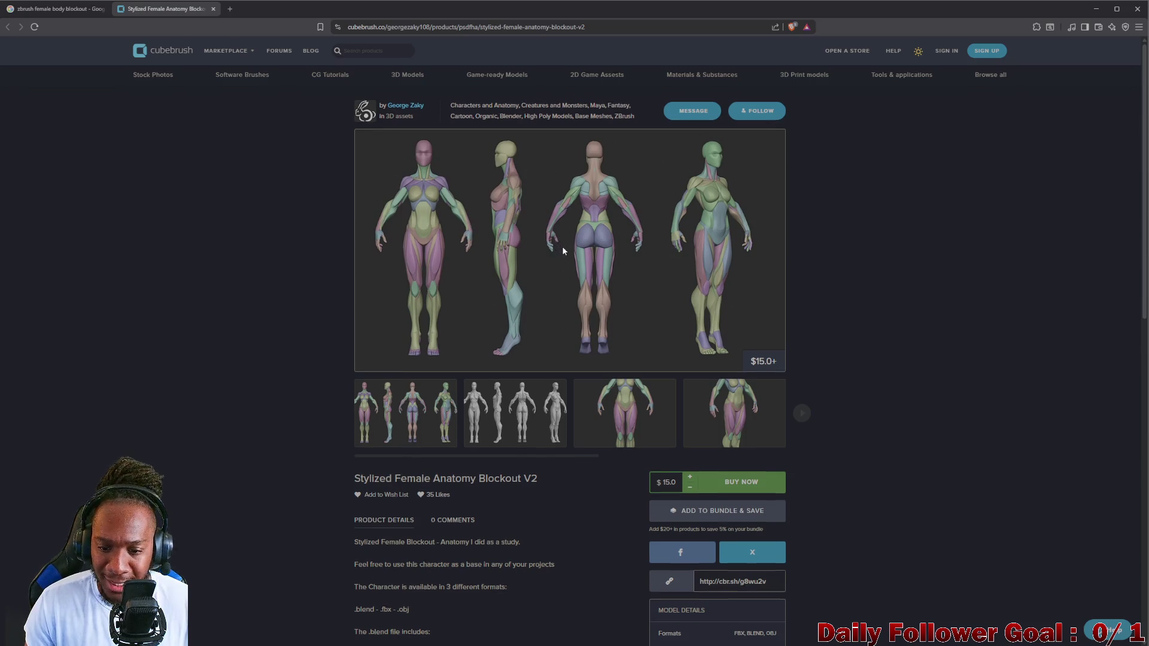
scroll(562, 246, "down", 1)
scroll(561, 252, "up", 1)
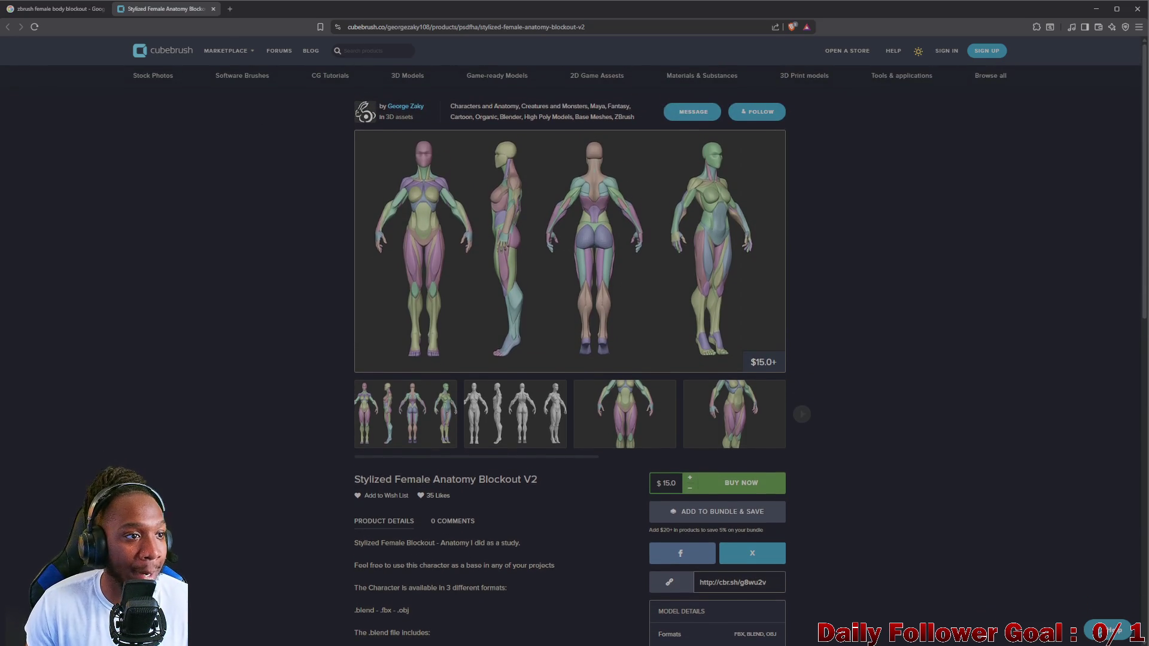
left_click(213, 10)
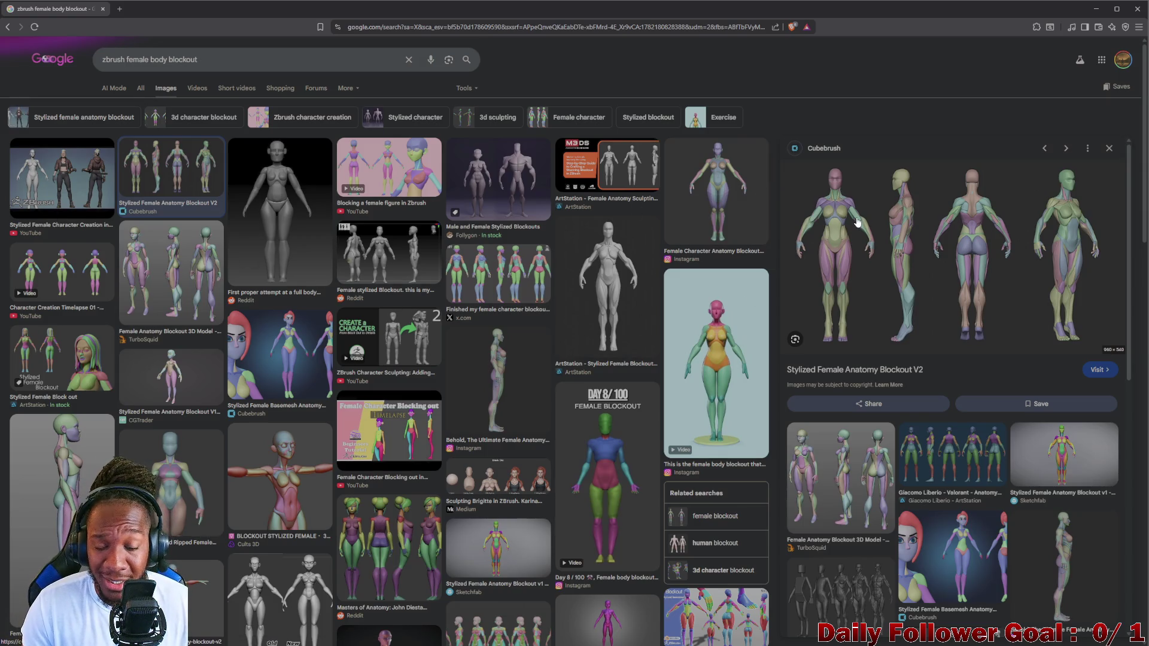
- Preview the ArtStation Stylized Female Blockout v1 image and snip it as reference
left_click(601, 277)
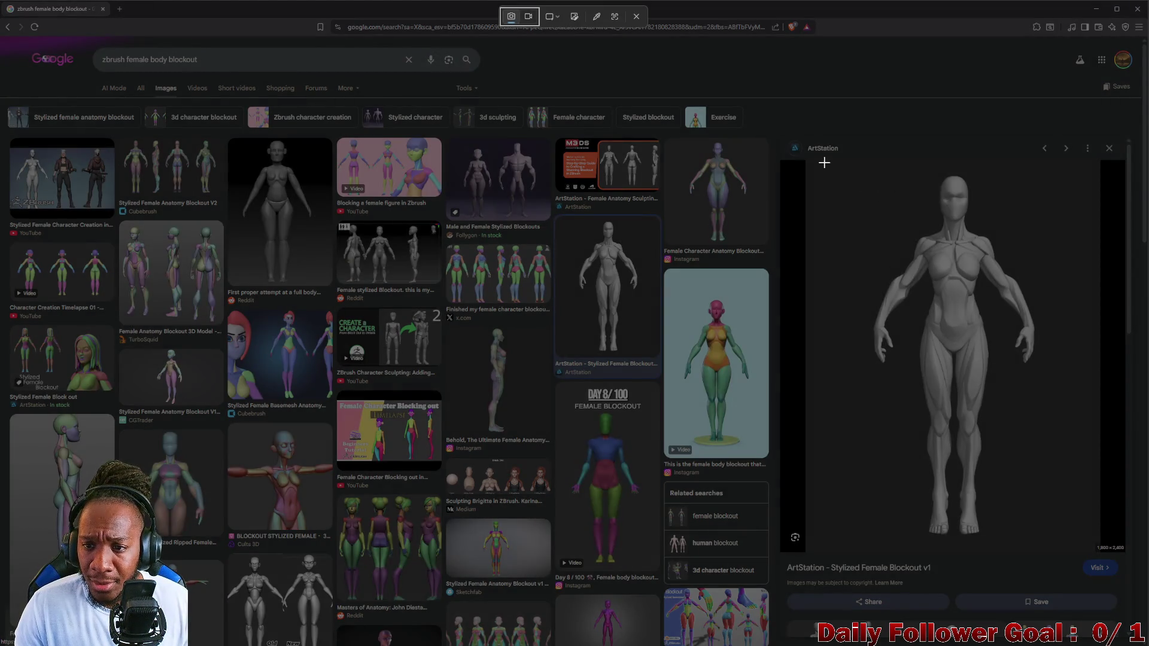
mouse_move(821, 161)
left_mouse_down()
mouse_move(997, 296)
mouse_move(1087, 502)
mouse_move(1091, 548)
left_mouse_up()
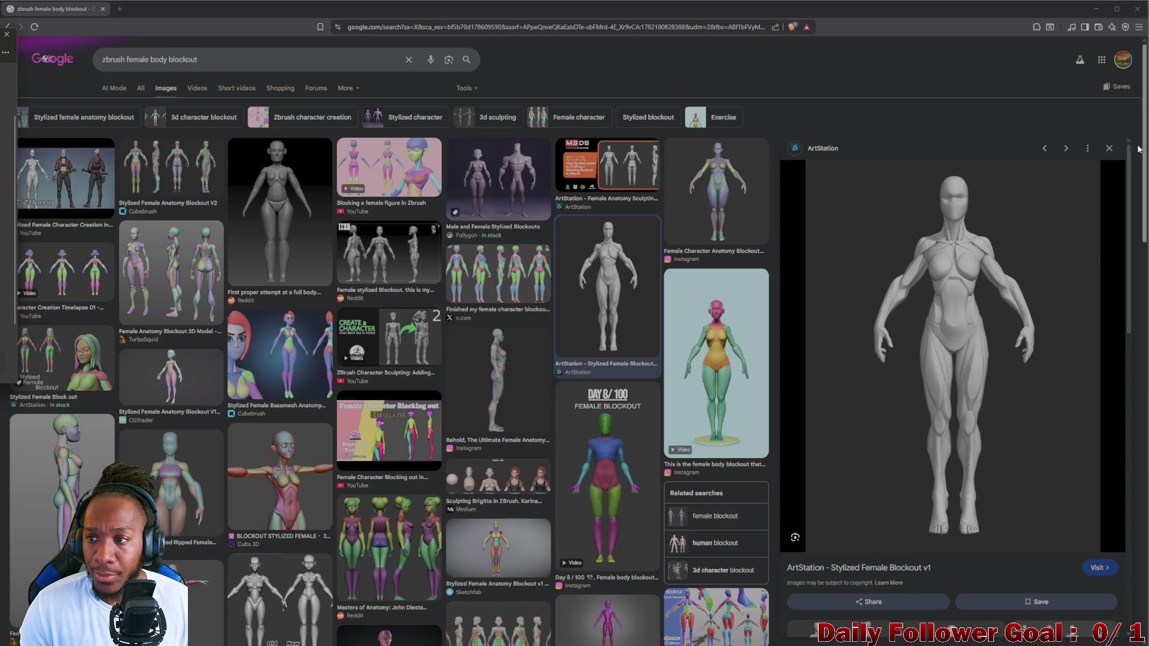
left_click(1105, 152)
- Browse the 3DExport and Instagram female anatomy blockout previews
scroll(1041, 399, "down", 2)
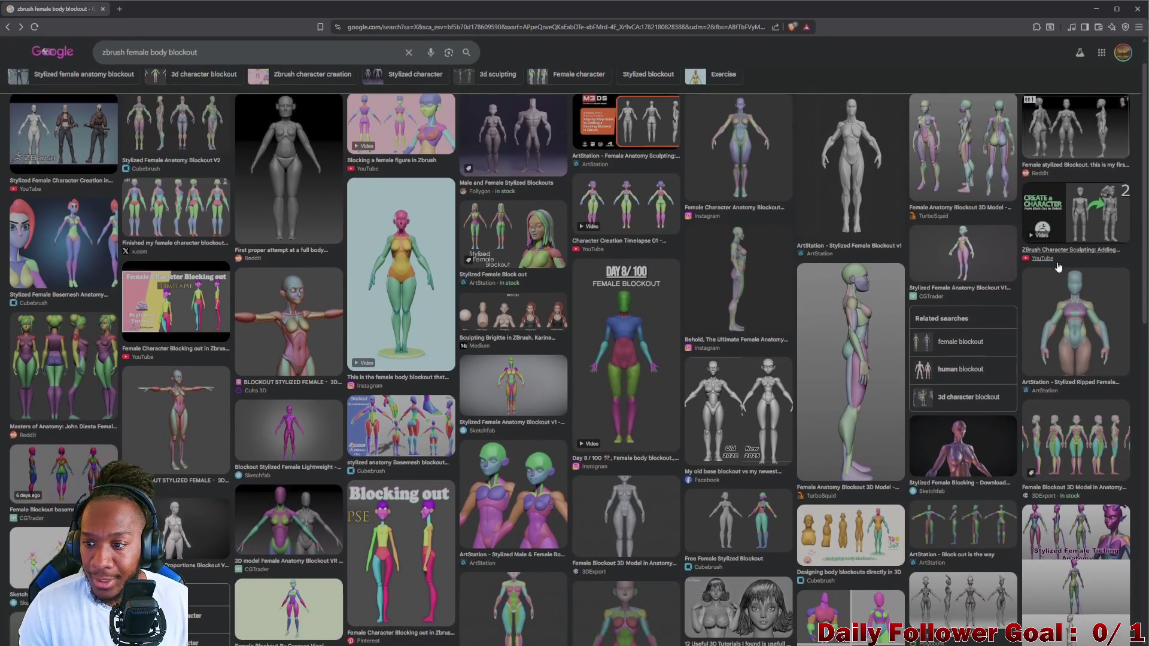
left_click(1041, 399)
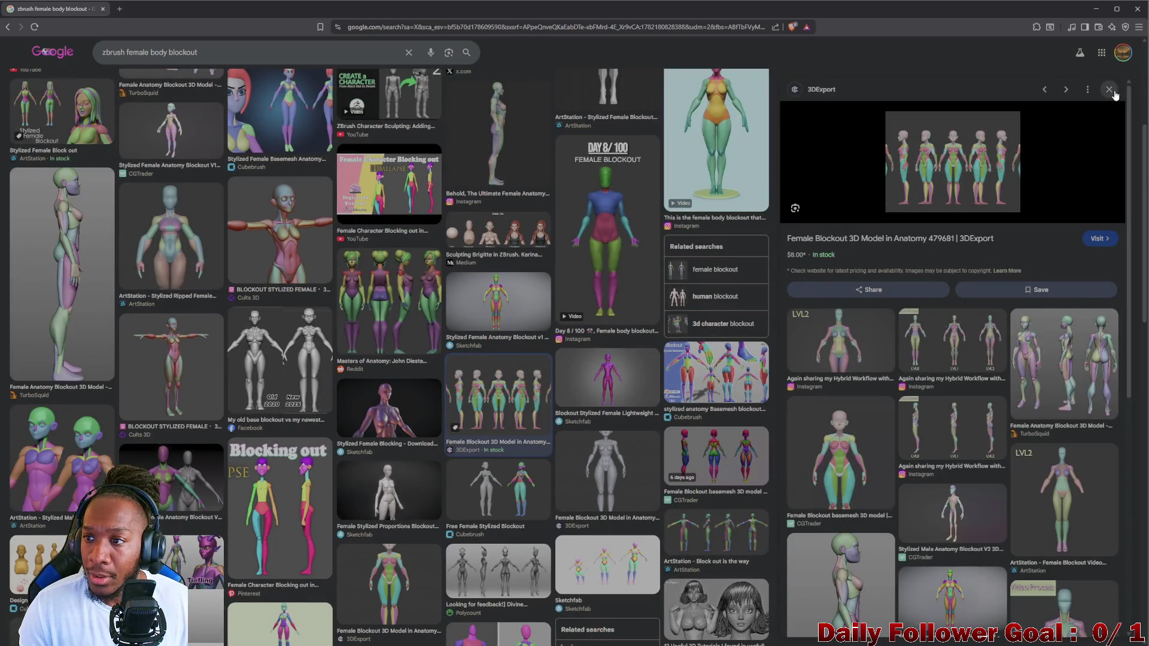
left_click(1112, 91)
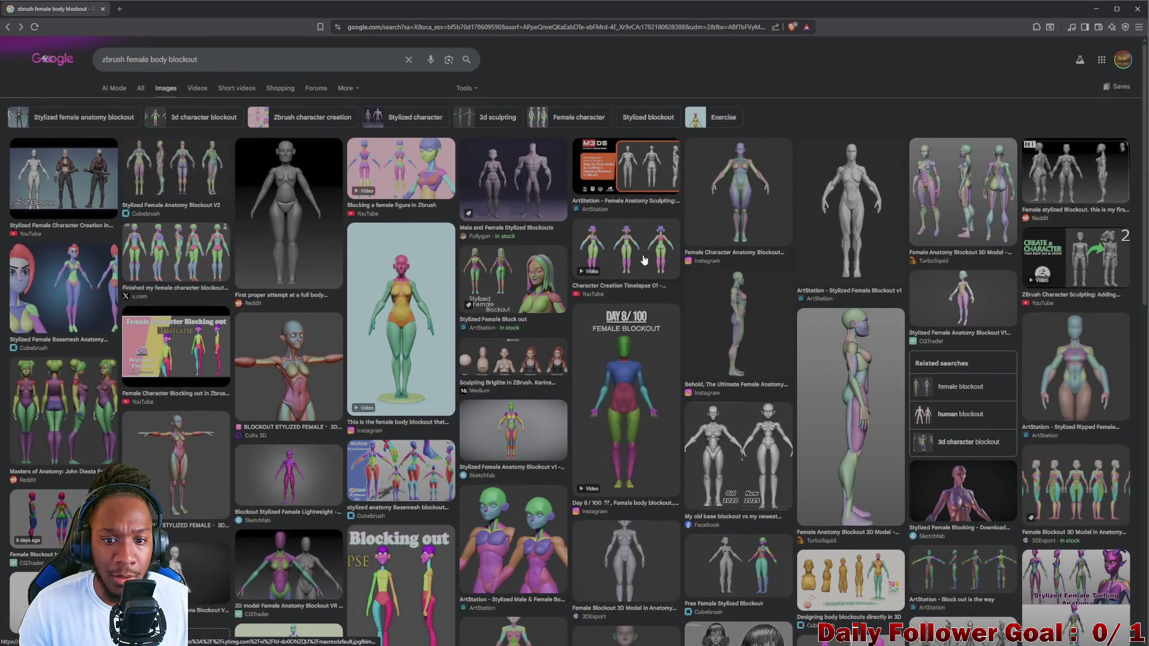
left_click(758, 203)
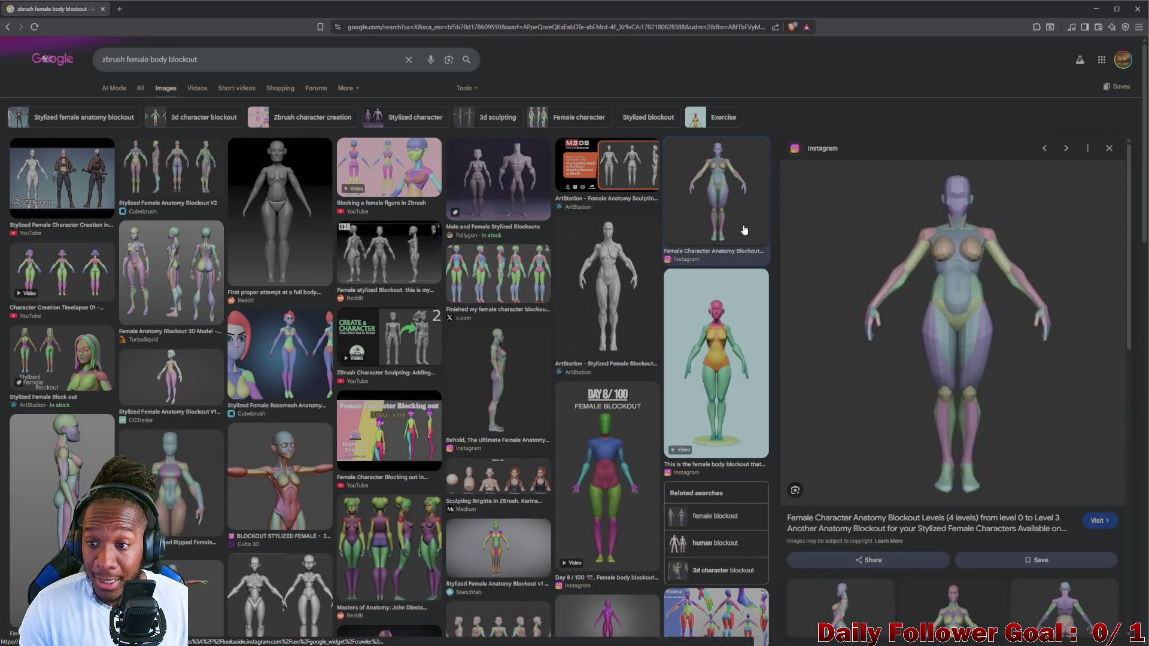
scroll(912, 414, "down", 4)
scroll(911, 414, "up", 3)
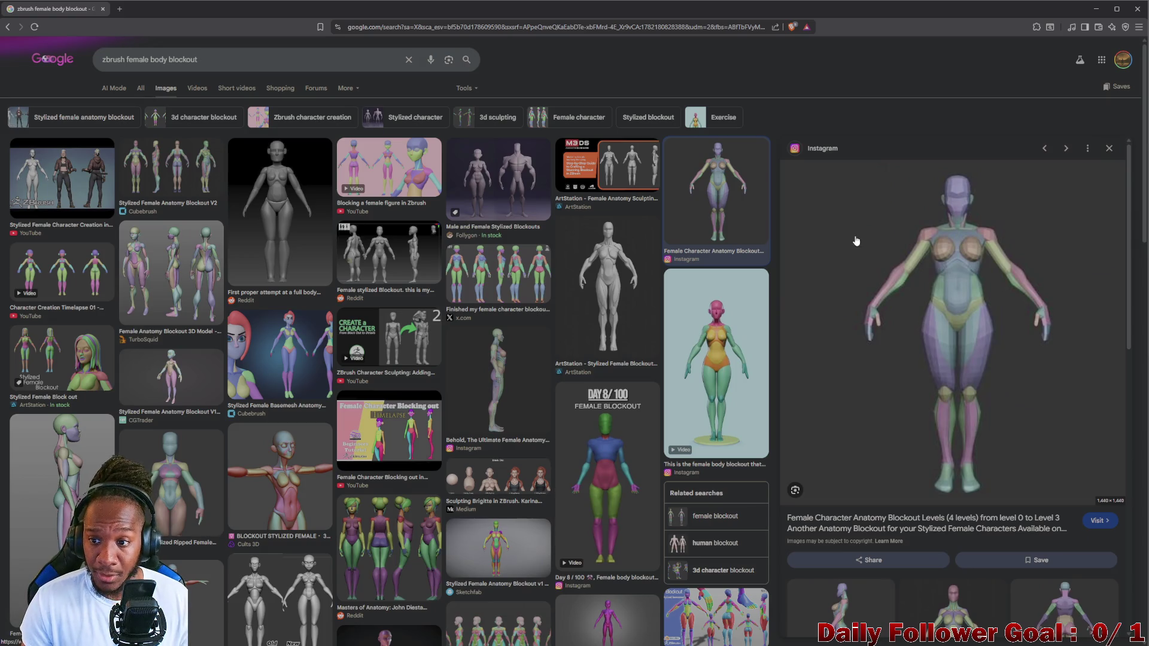
- Reopen the Stylized Female Anatomy Blockout V2 preview and open its Cubebrush product page
scroll(885, 285, "down", 2)
scroll(885, 284, "down", 1)
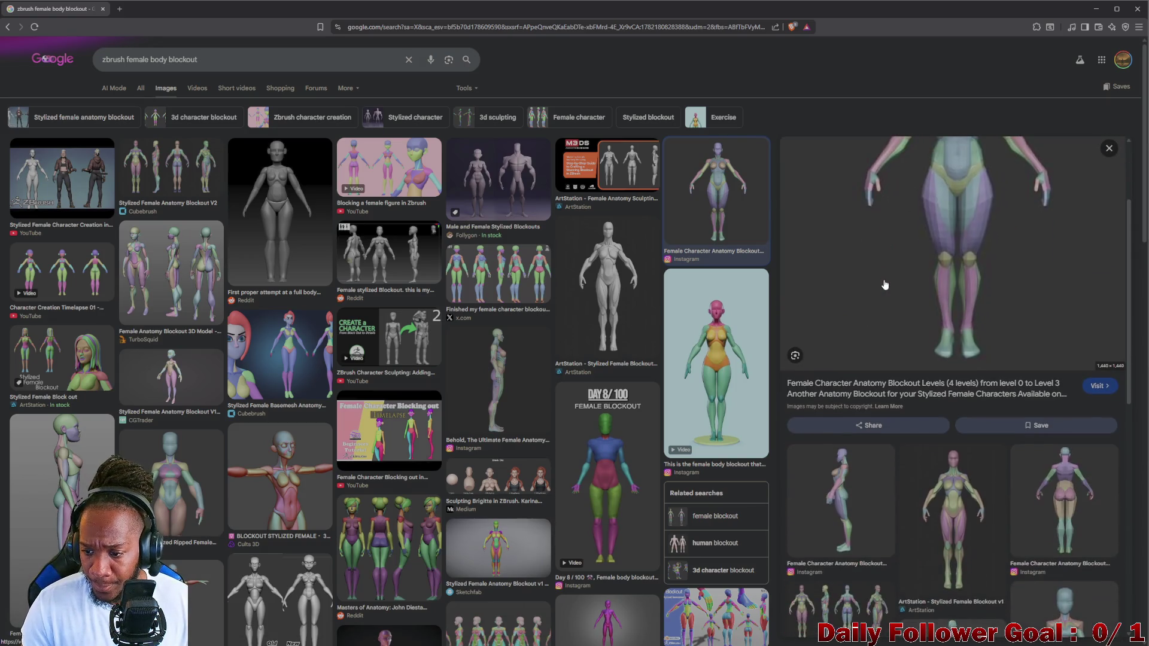
scroll(885, 282, "up", 3)
scroll(718, 257, "down", 2)
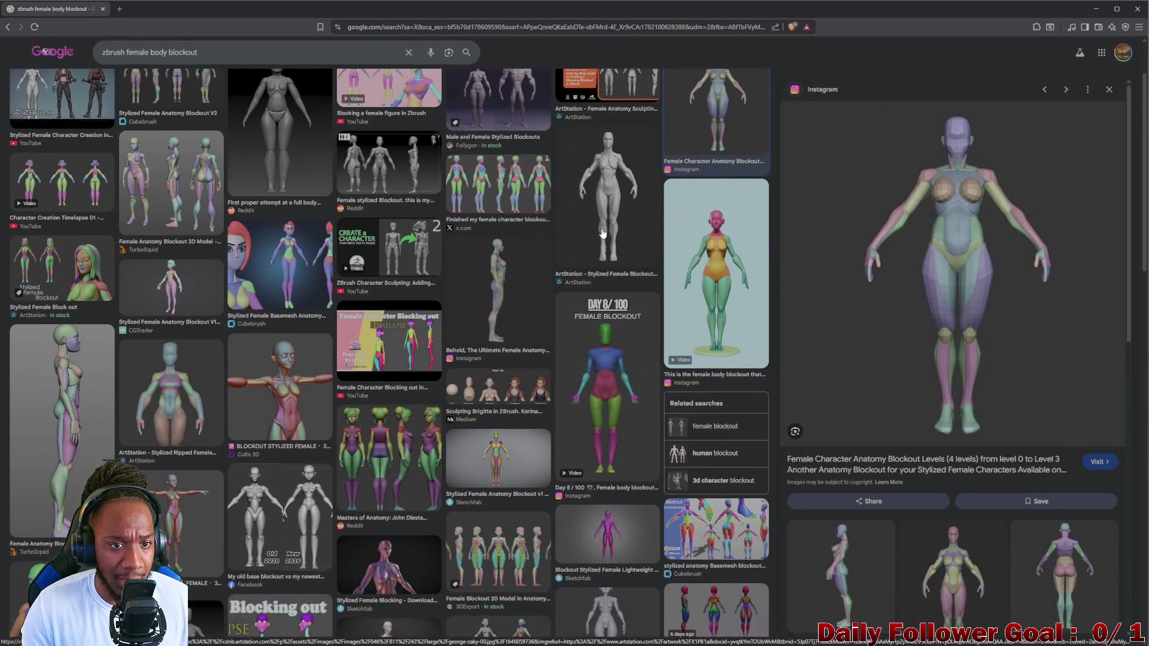
scroll(564, 235, "up", 2)
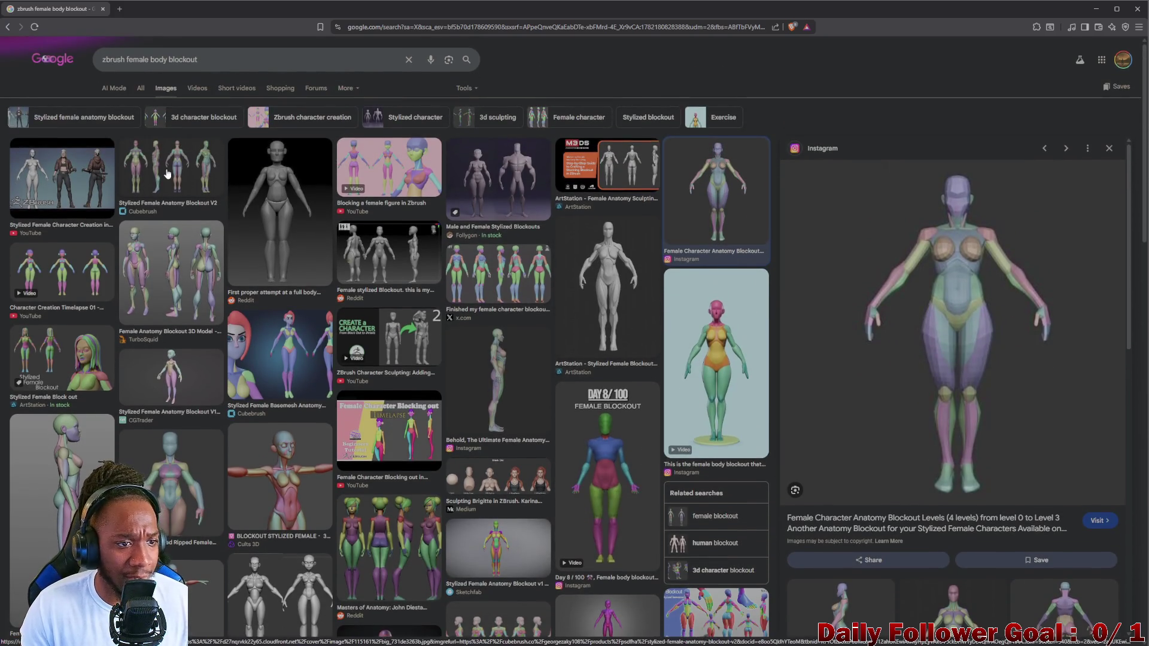
left_click(172, 169)
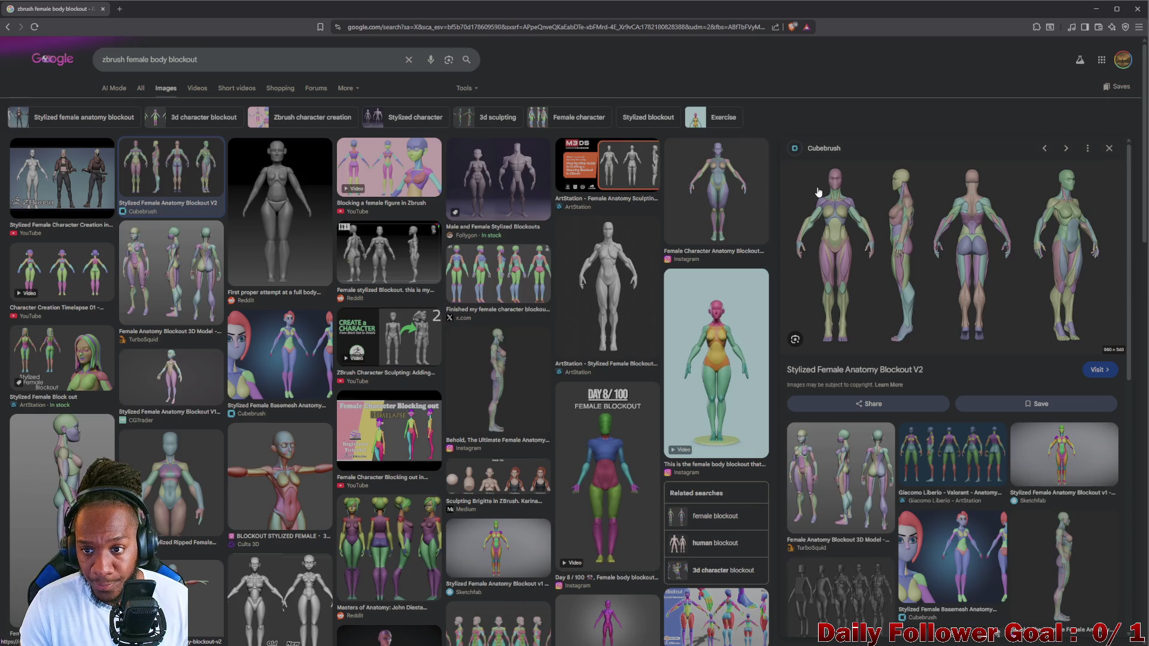
left_click(844, 207)
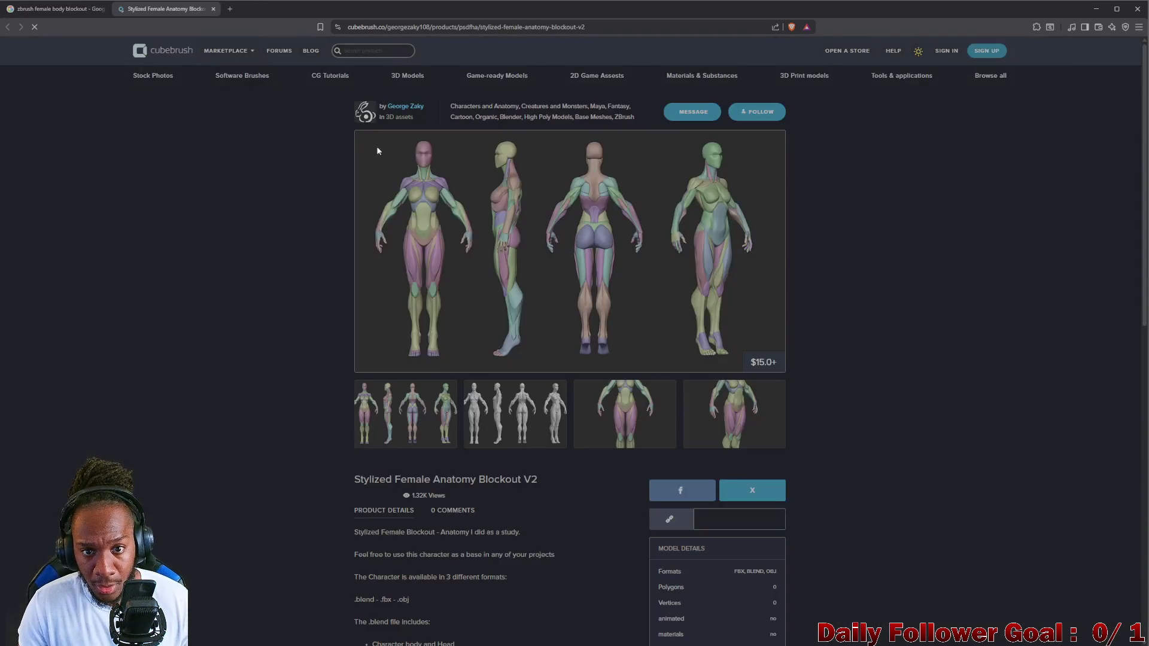
- Snip the four-view Blockout V2 turnaround image with Win+Shift+S, then minimize the browser
key("super+shift+s")
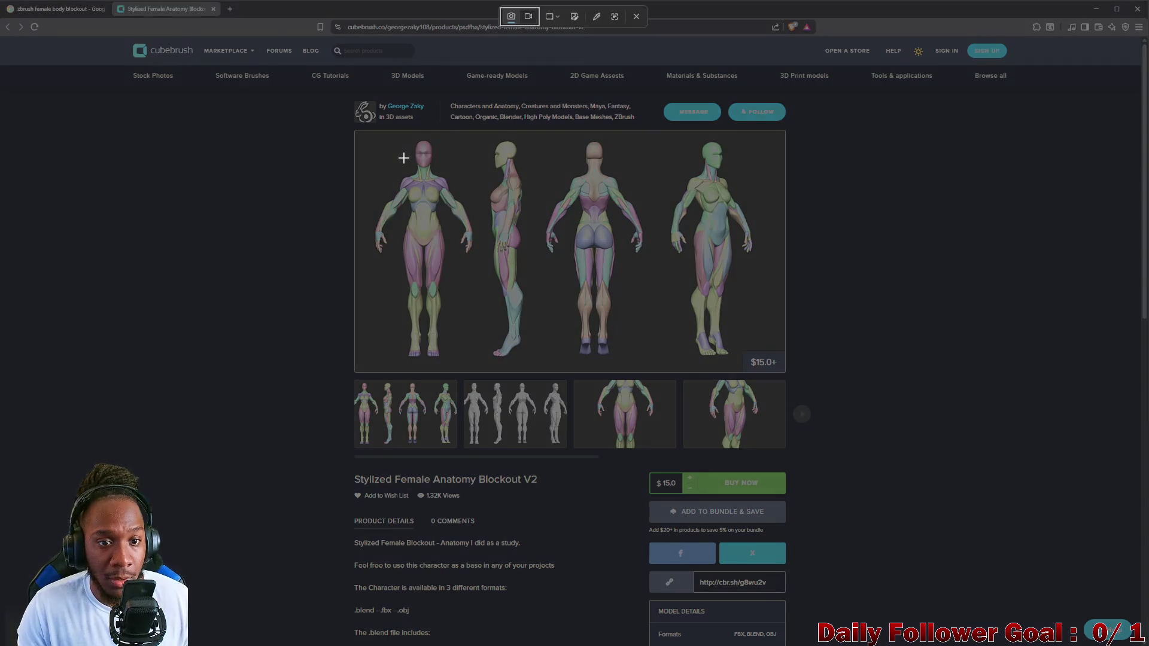
mouse_move(357, 130)
left_mouse_down()
mouse_move(732, 321)
mouse_move(760, 366)
mouse_move(786, 374)
left_mouse_up()
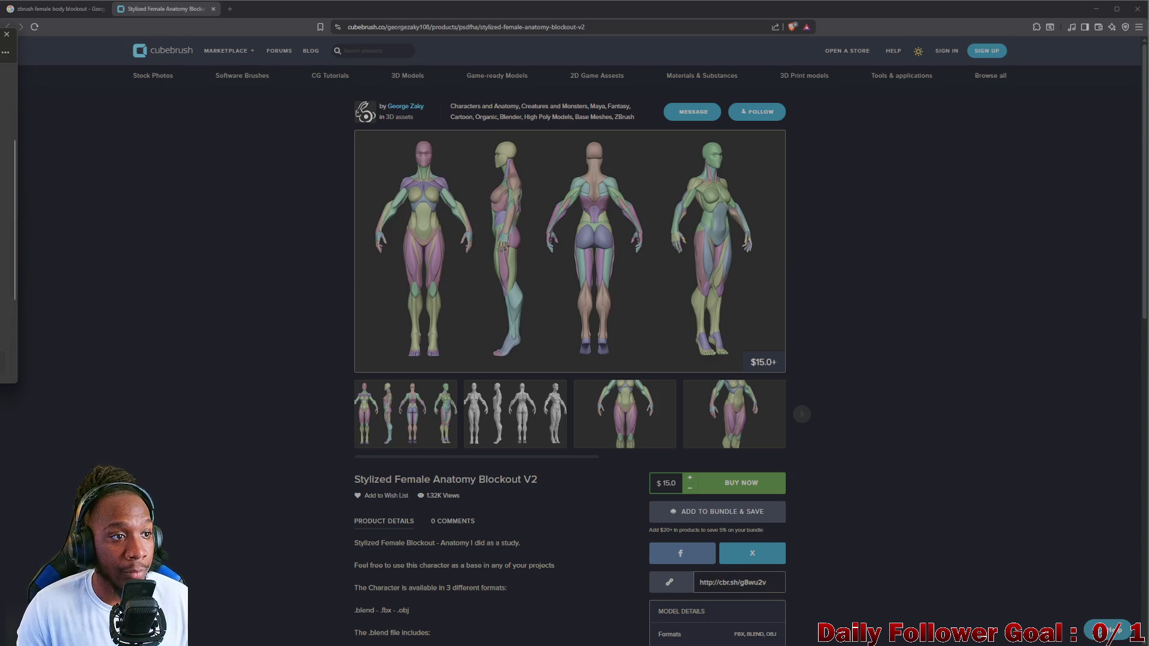
left_click(1097, 9)
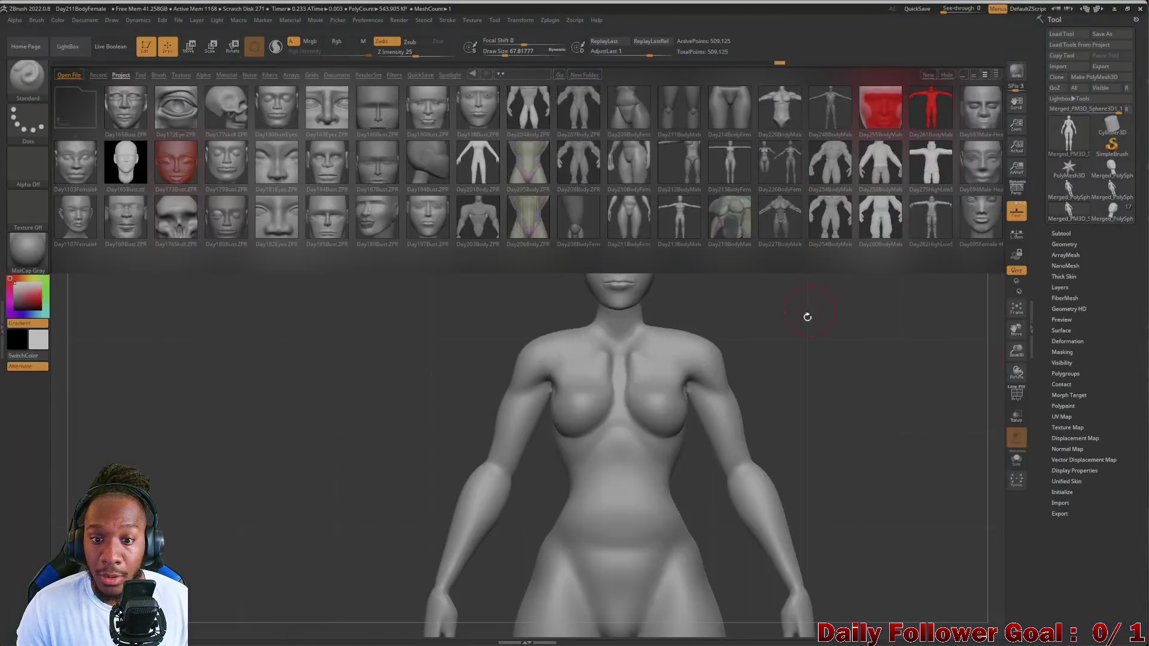
- Load the DynaMesh_Sphere_32 starter project from LightBox without saving, then close LightBox
left_click(141, 77)
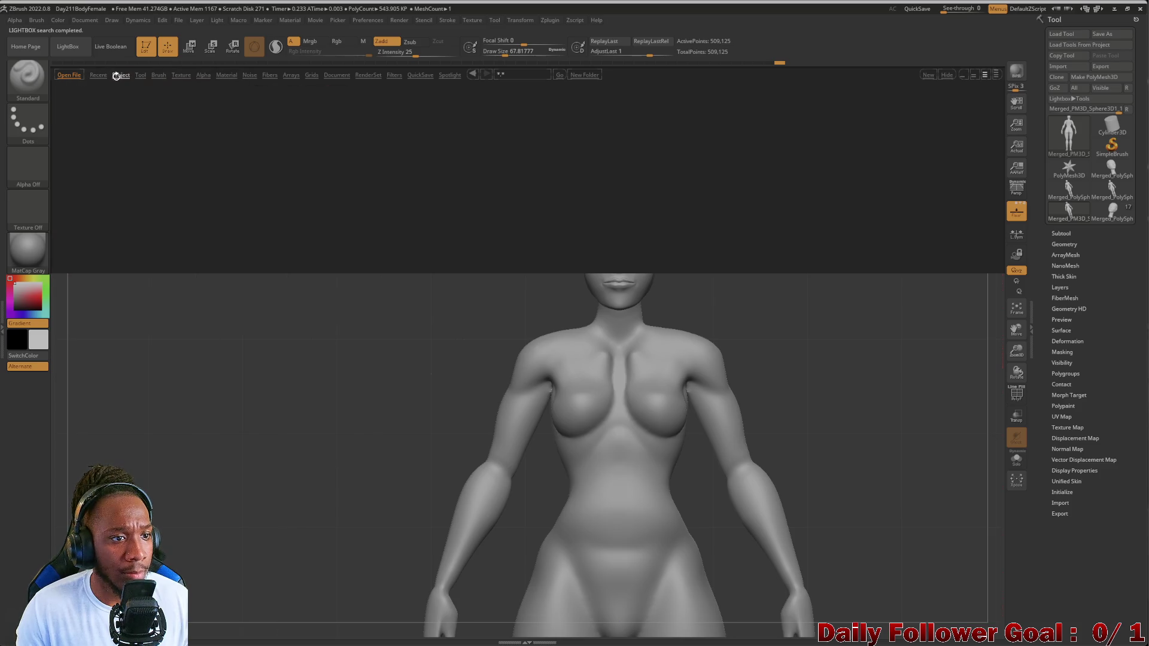
left_click(534, 138)
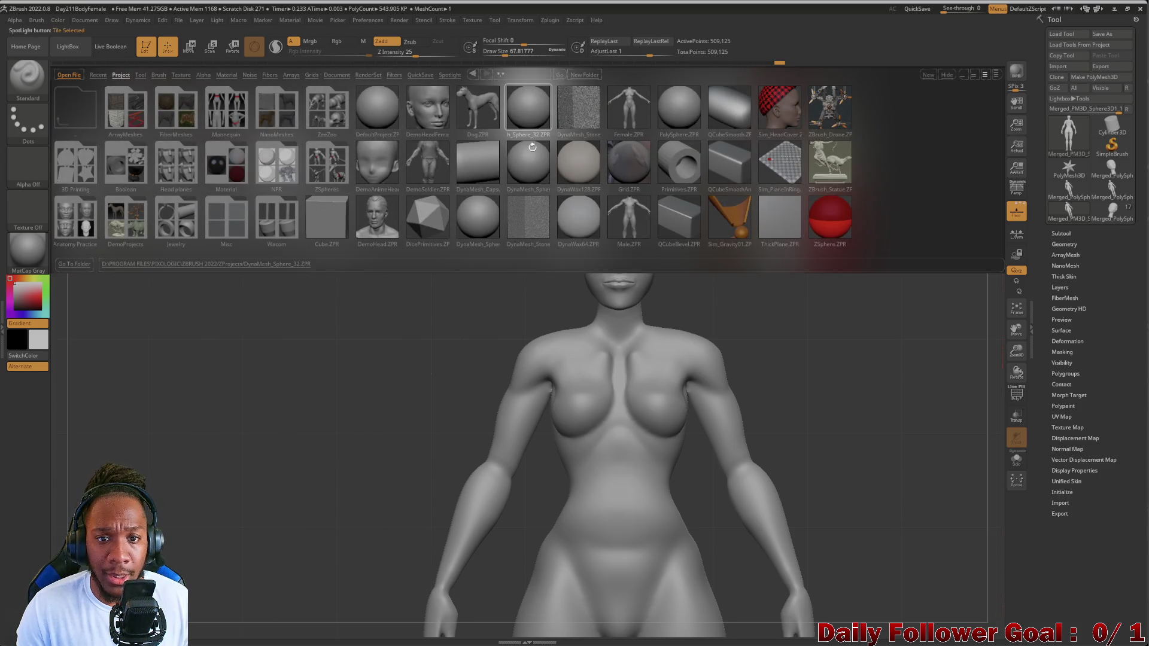
double_click(529, 118)
left_click(604, 360)
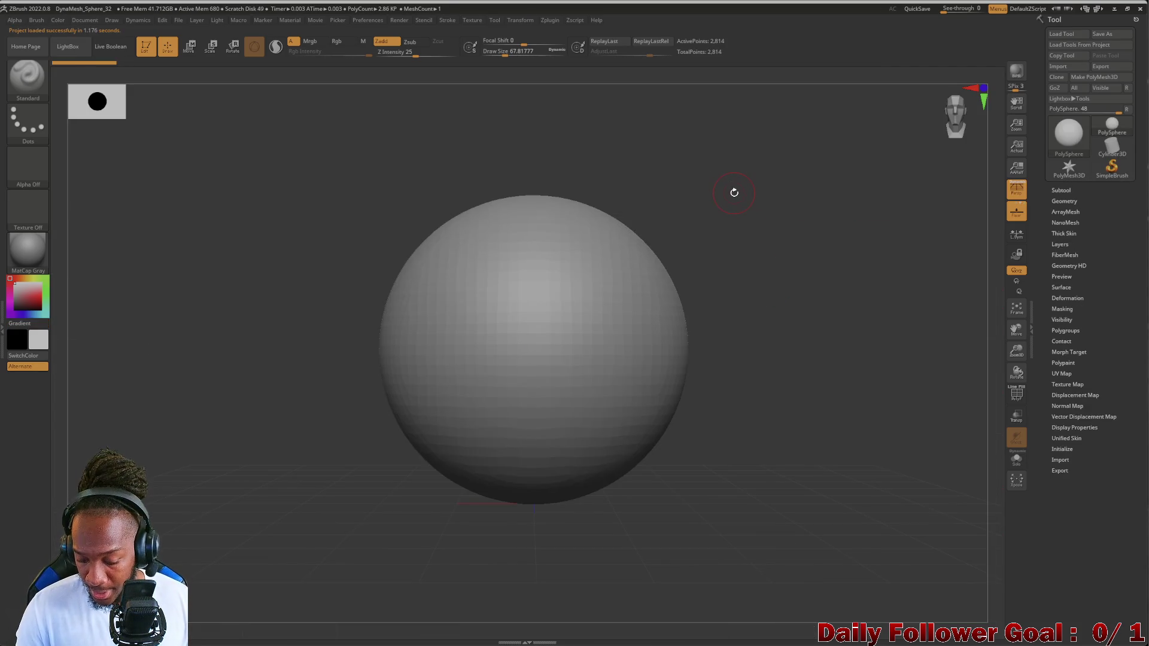
key("comma")
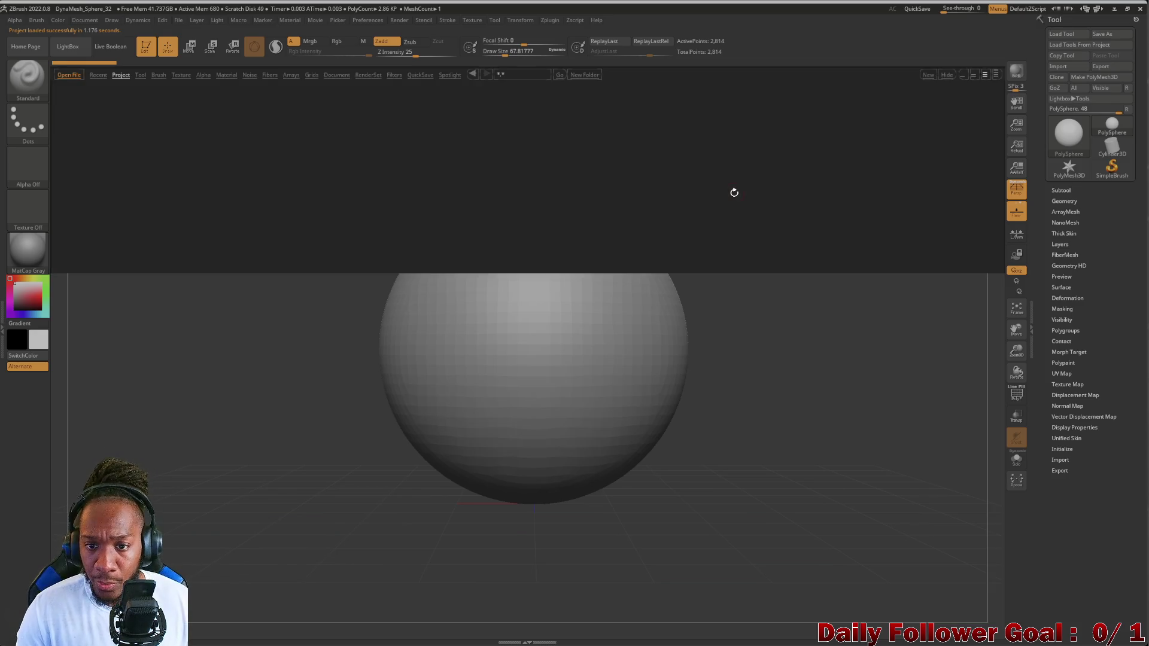
key("comma")
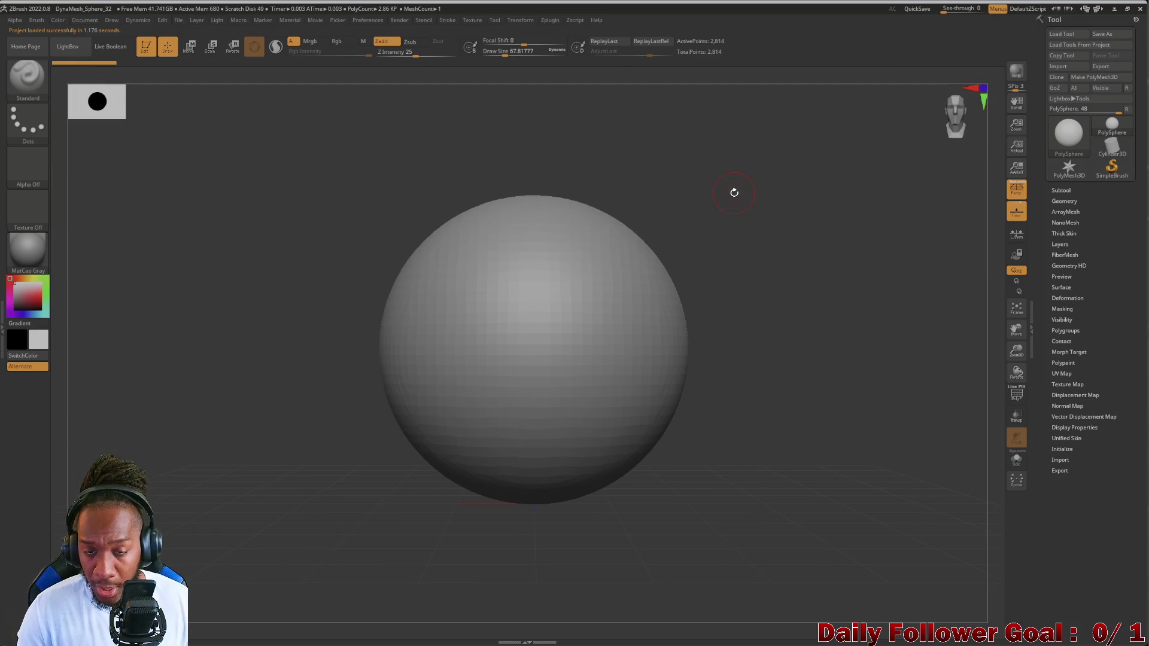
- Add the Woman texture to Spotlight and scale the reference up over the sphere
left_click(472, 20)
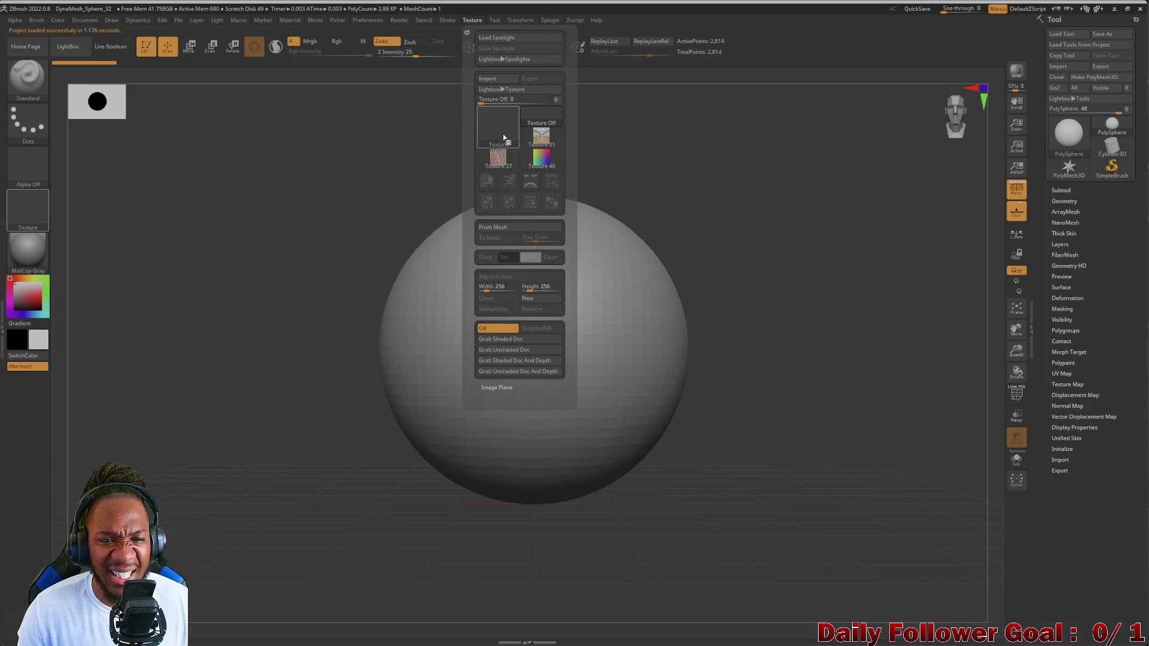
left_click(518, 120)
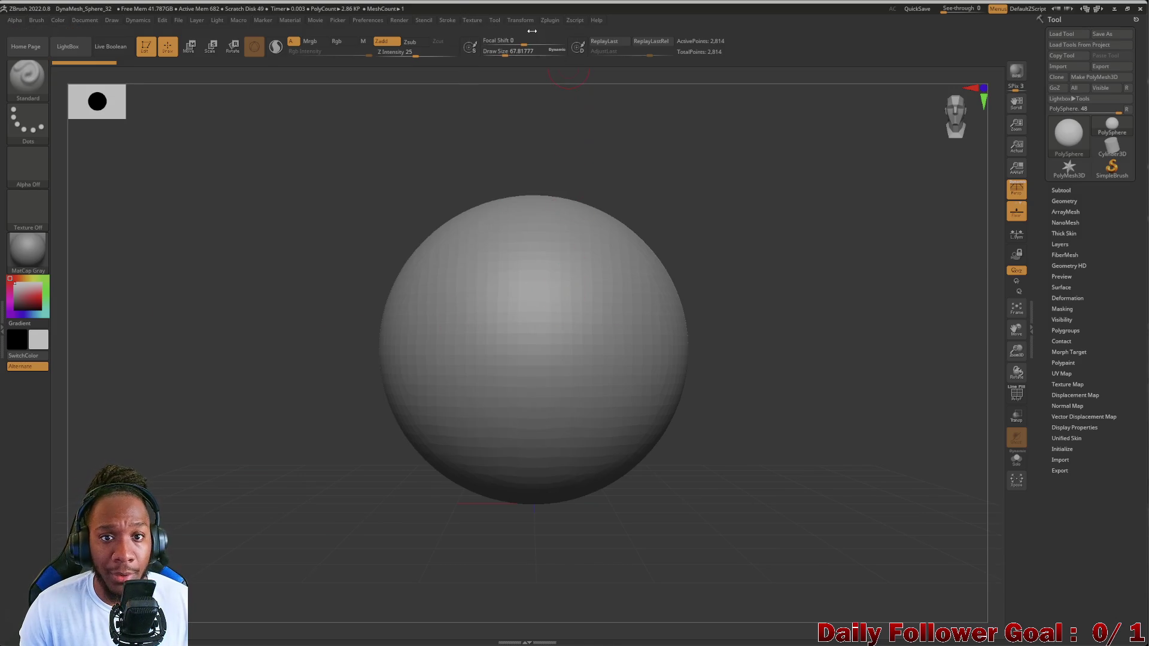
left_click(472, 20)
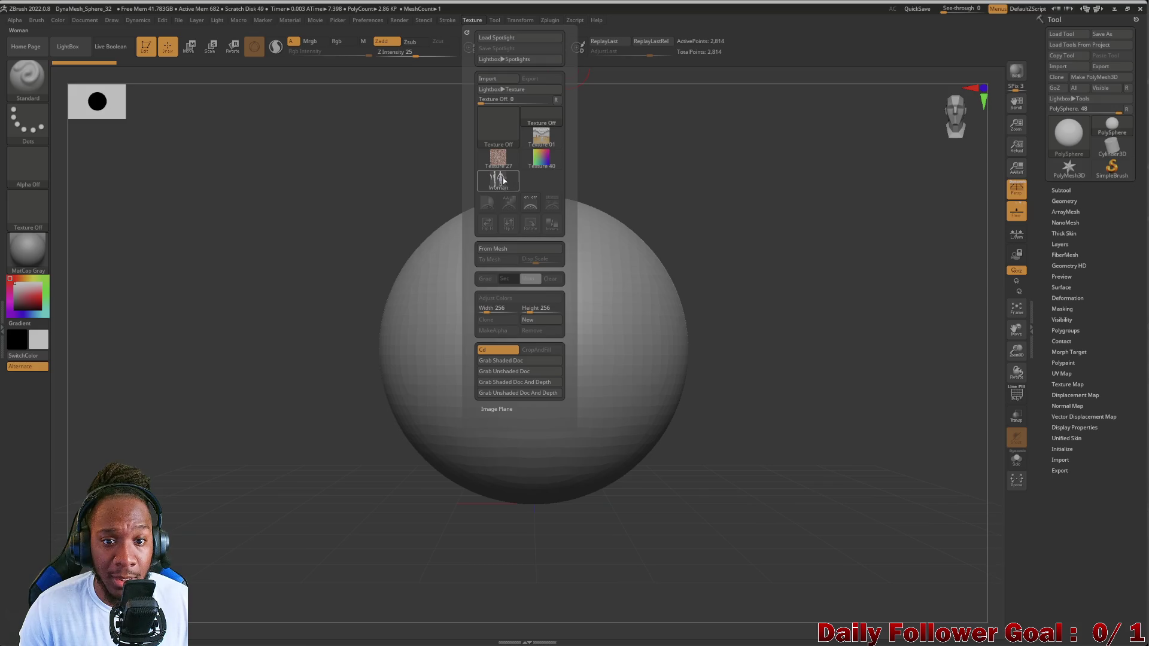
left_click(503, 180)
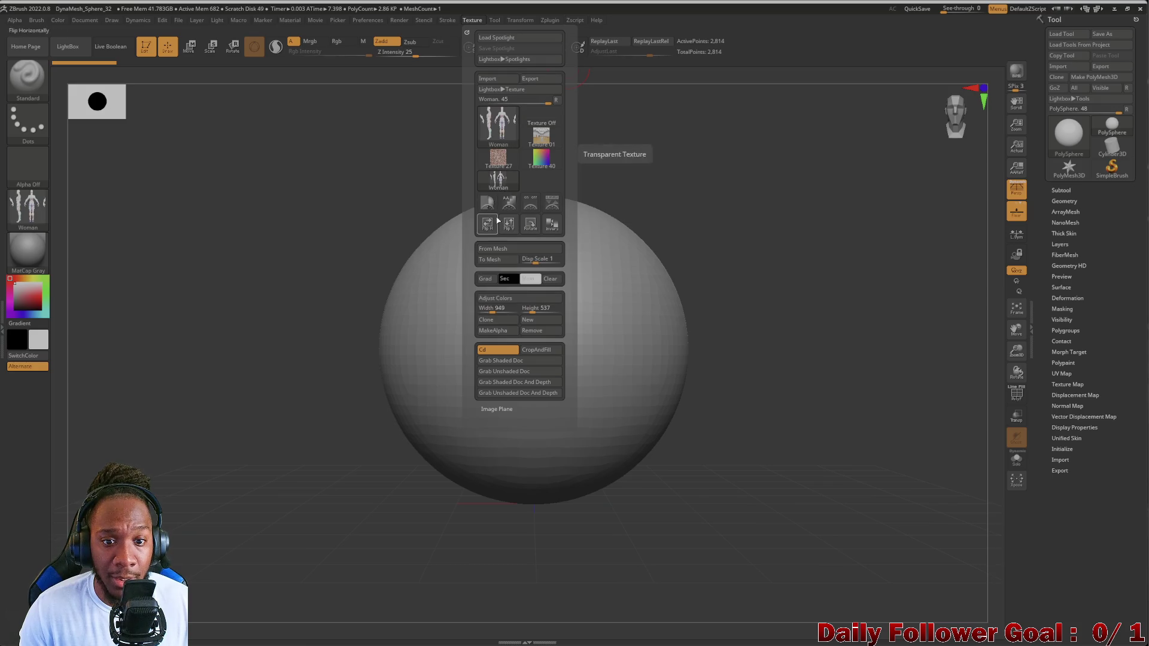
left_click(555, 204)
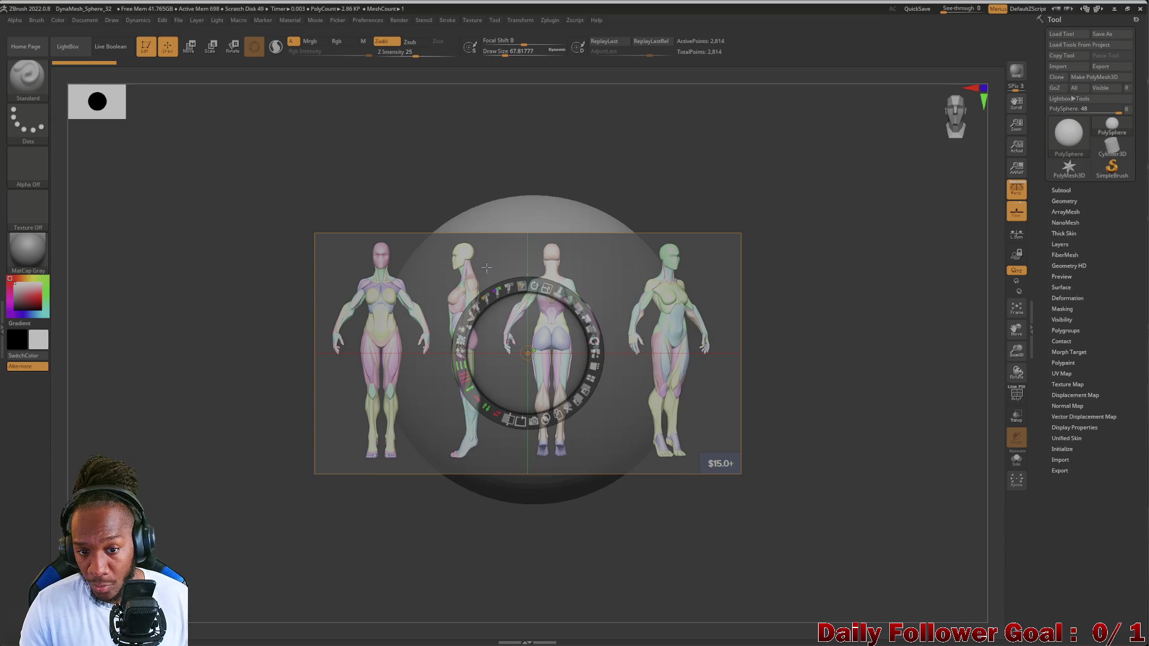
left_click_drag(547, 289, 569, 324)
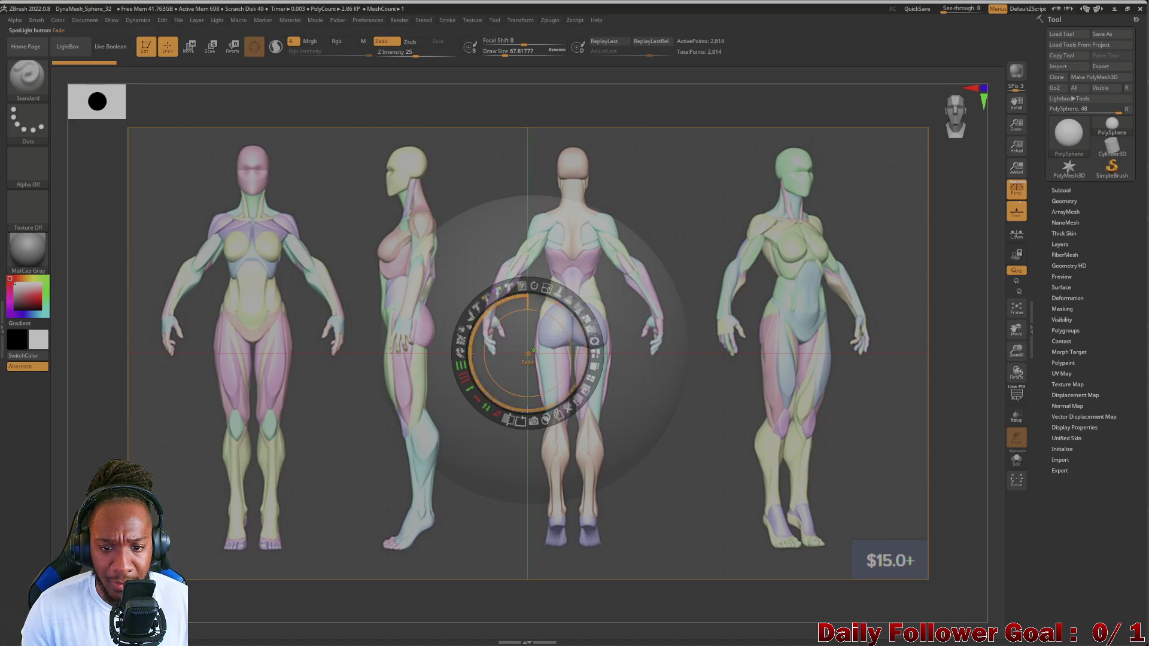
- Fade the turnaround reference to low opacity, move the Spotlight dial aside, and exit Spotlight editing
left_click(587, 322)
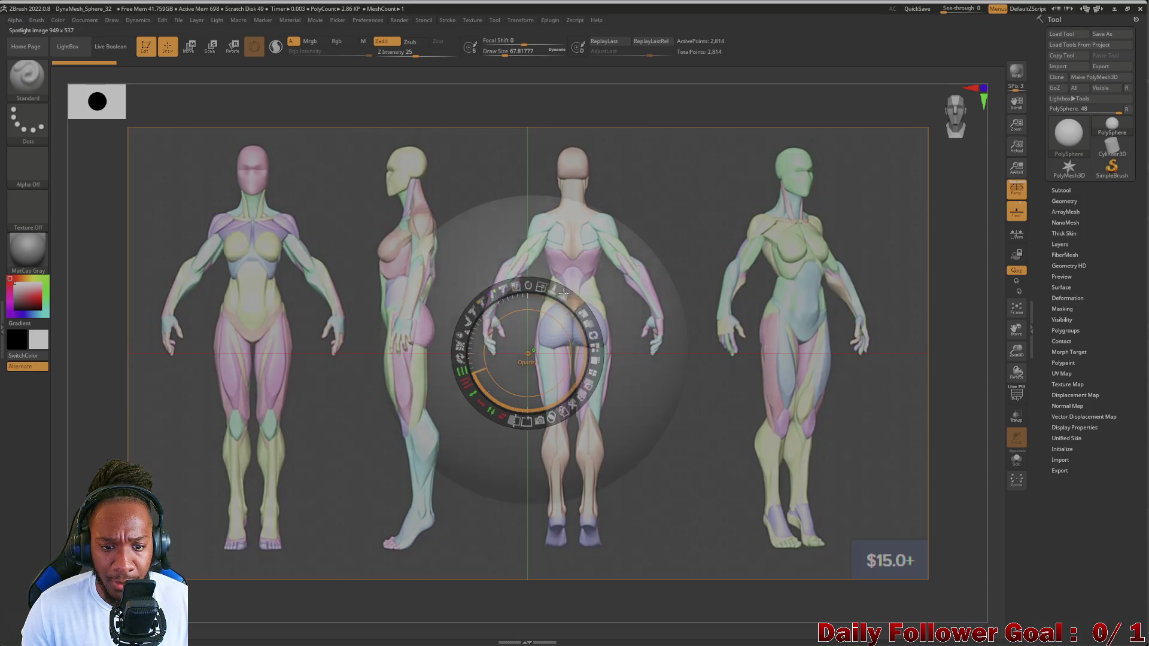
left_click_drag(443, 237, 539, 239)
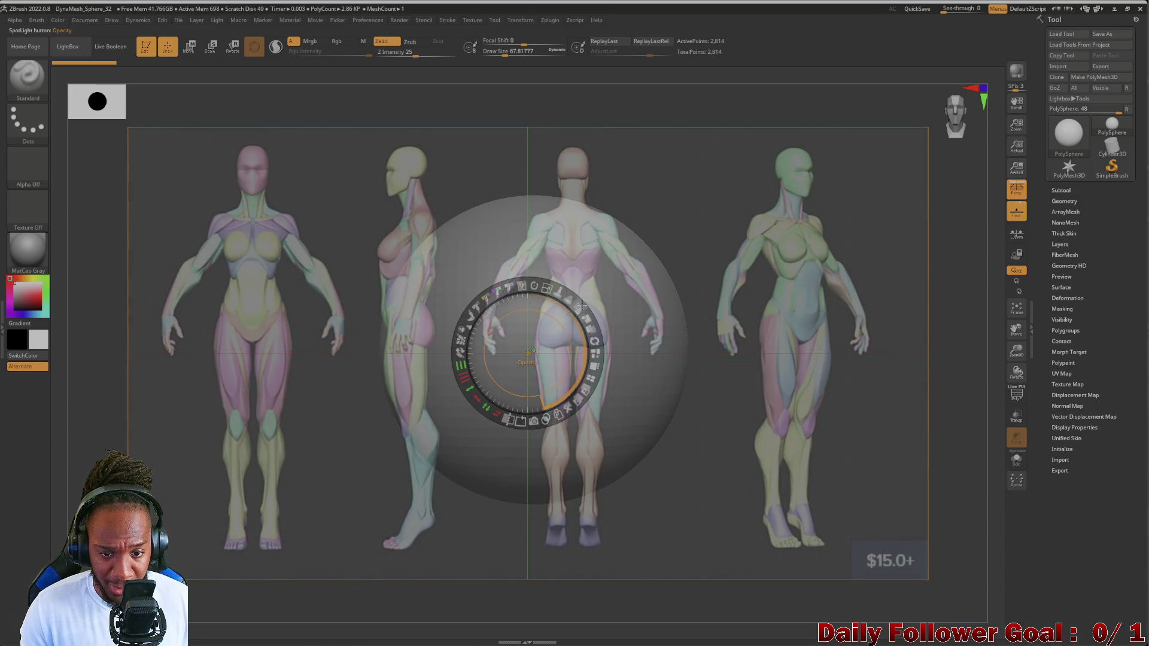
mouse_move(581, 308)
left_mouse_down()
mouse_move(538, 281)
mouse_move(404, 260)
left_mouse_up()
left_click(315, 265)
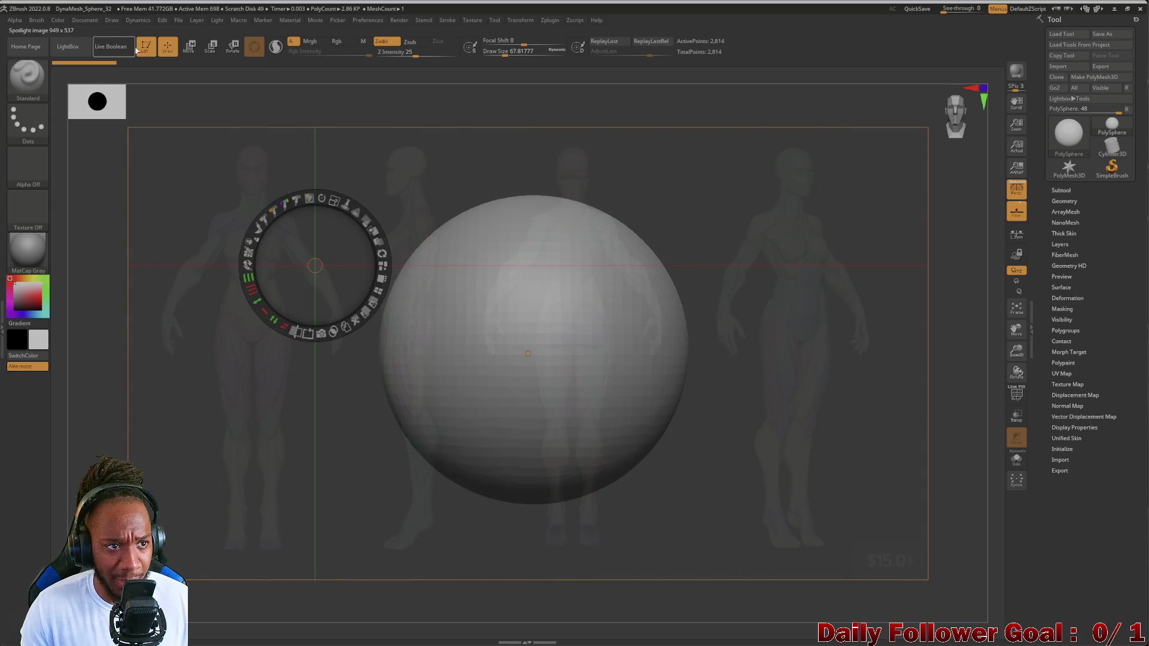
left_click(423, 182)
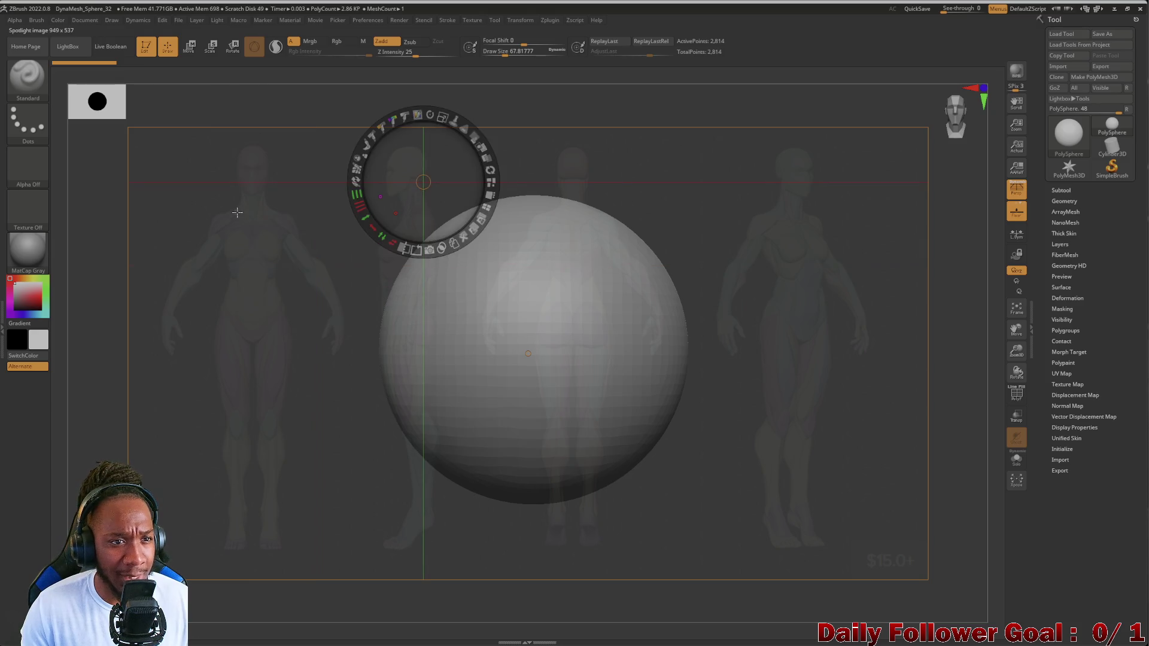
left_click(233, 220)
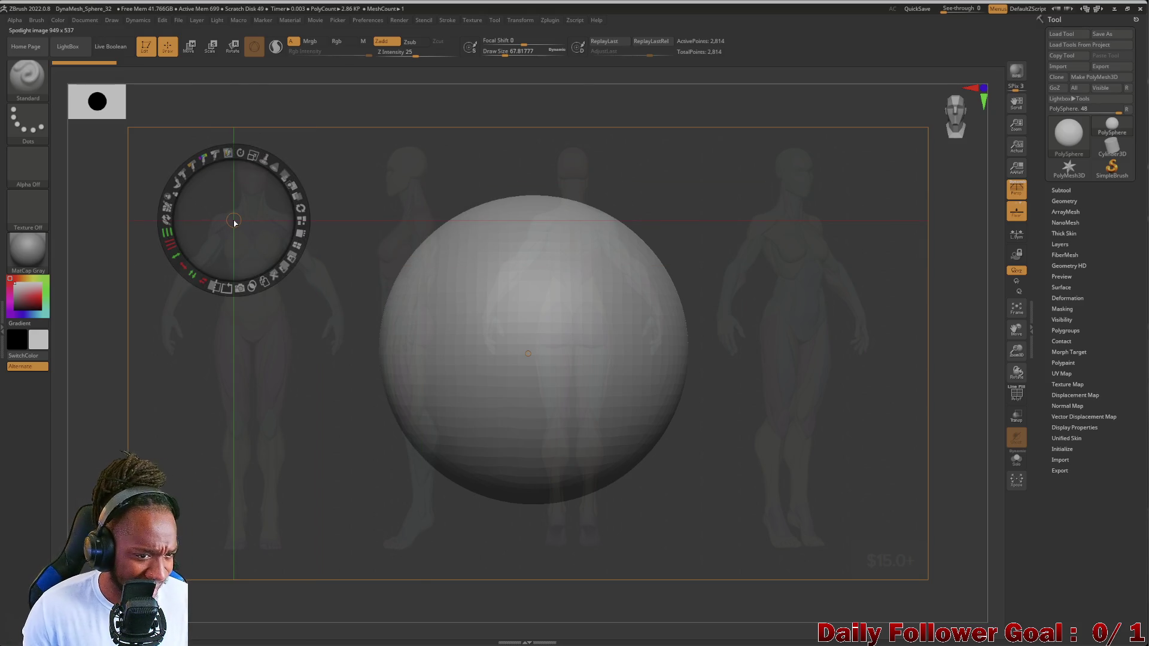
key("z")
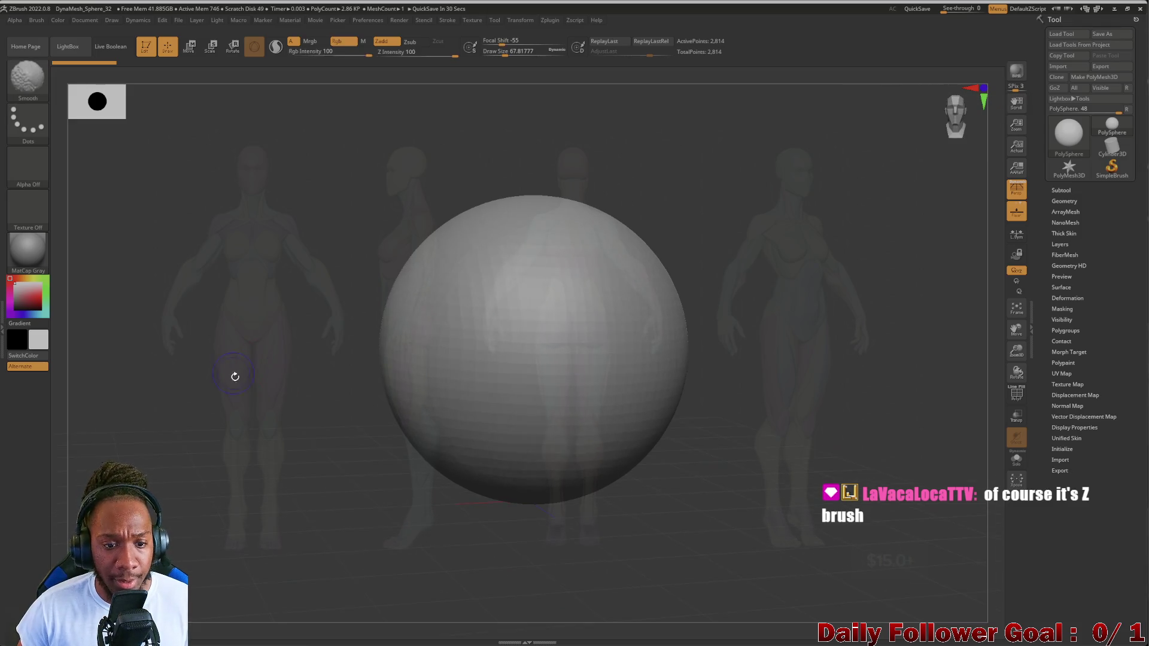
- Zoom out and pan to recentre the sphere, then call up the quick tool selection
mouse_move(308, 390)
left_mouse_down("alt")
mouse_move(273, 422)
mouse_move(292, 461)
mouse_move(174, 397)
mouse_move(179, 410)
mouse_move(328, 436)
left_mouse_up("alt")
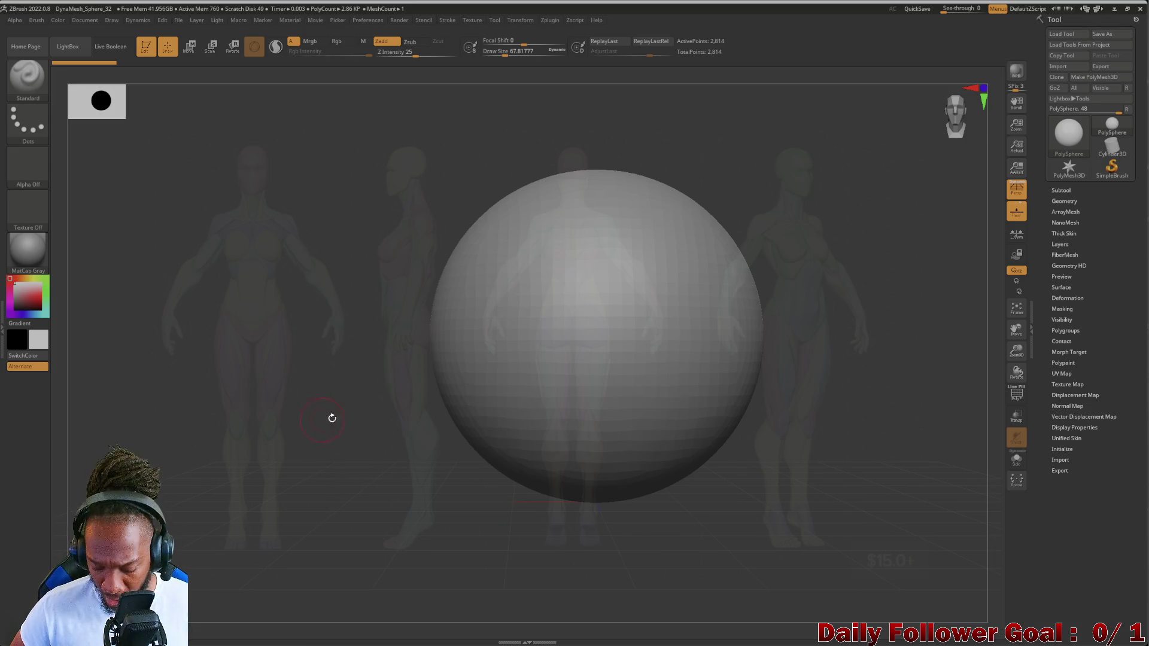
left_click_drag(375, 417, 302, 406, "alt")
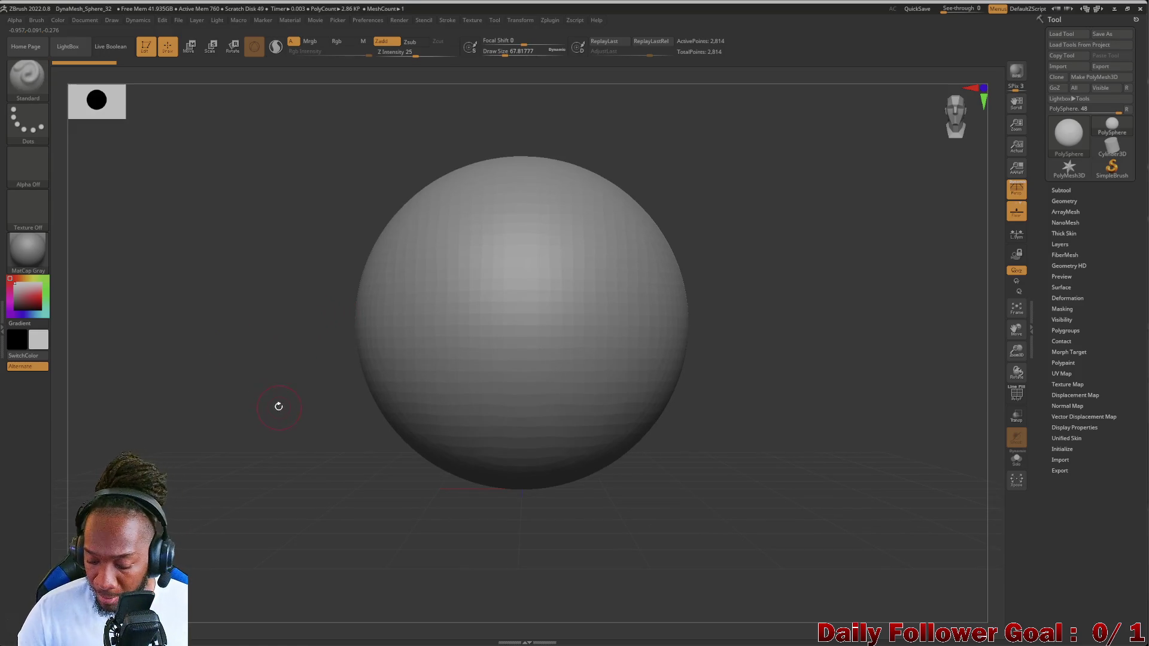
key("F1")
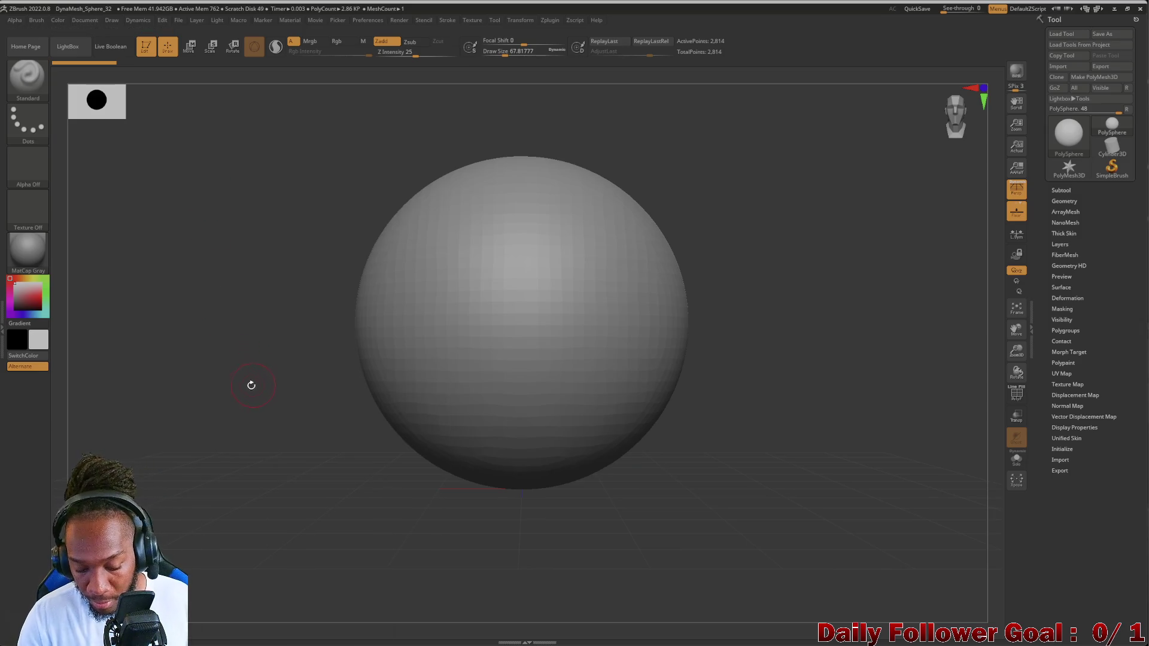
left_click(28, 75)
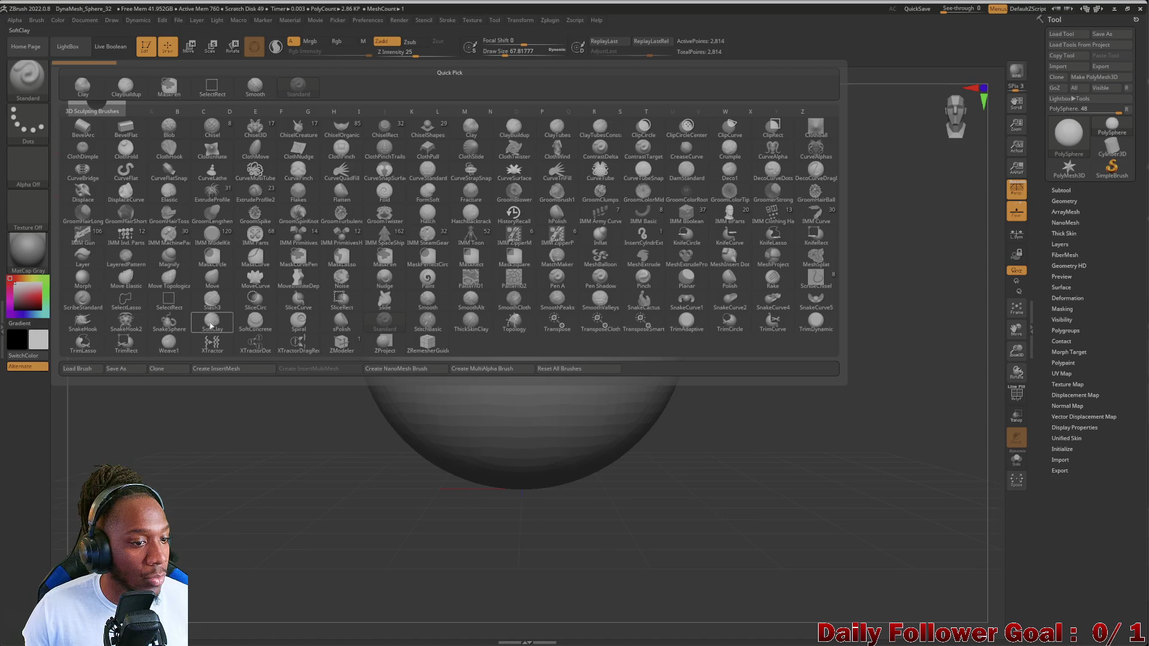
key("m")
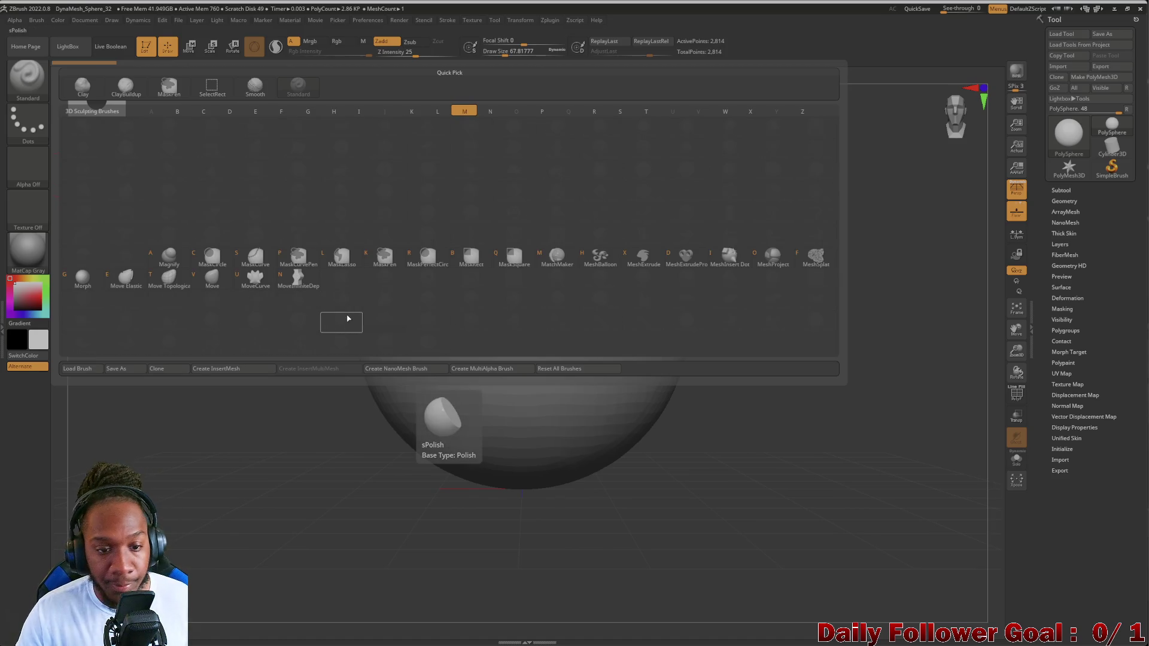
left_click(169, 278)
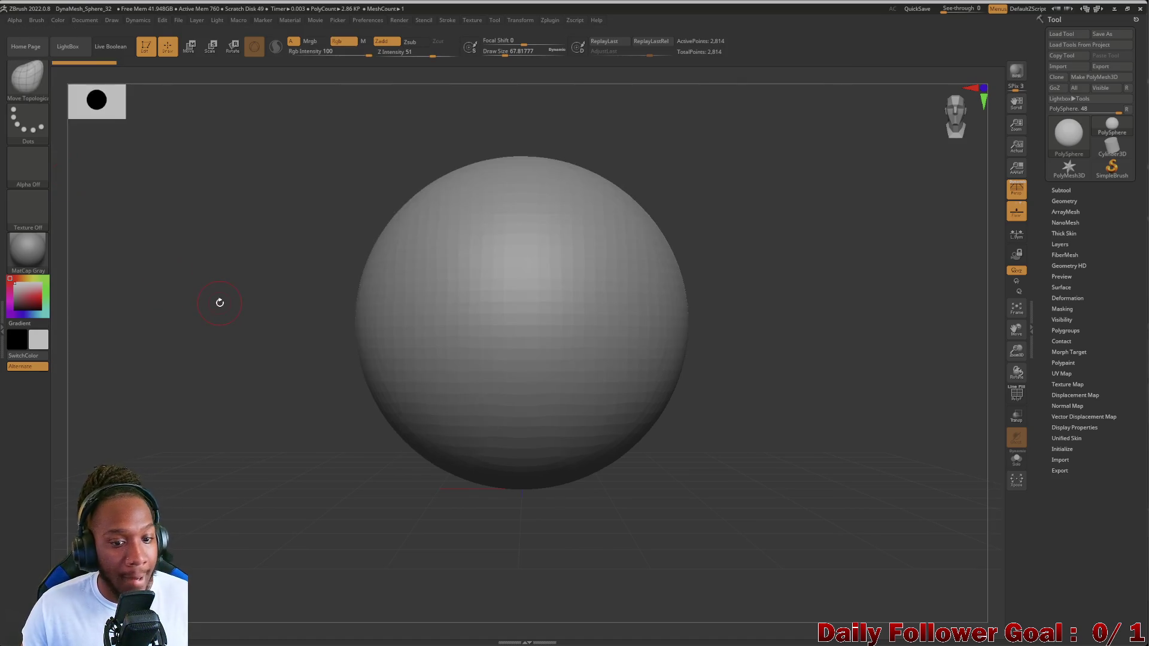
key("bracketright")
key("bracketright")
key("bracketright")
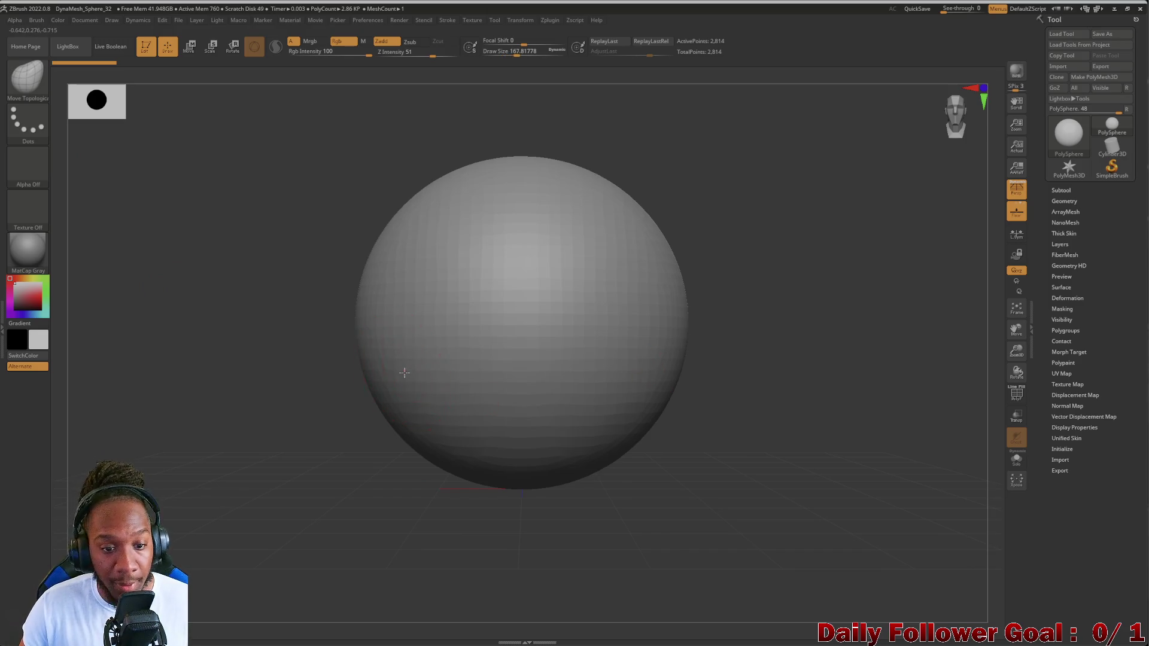
key("space")
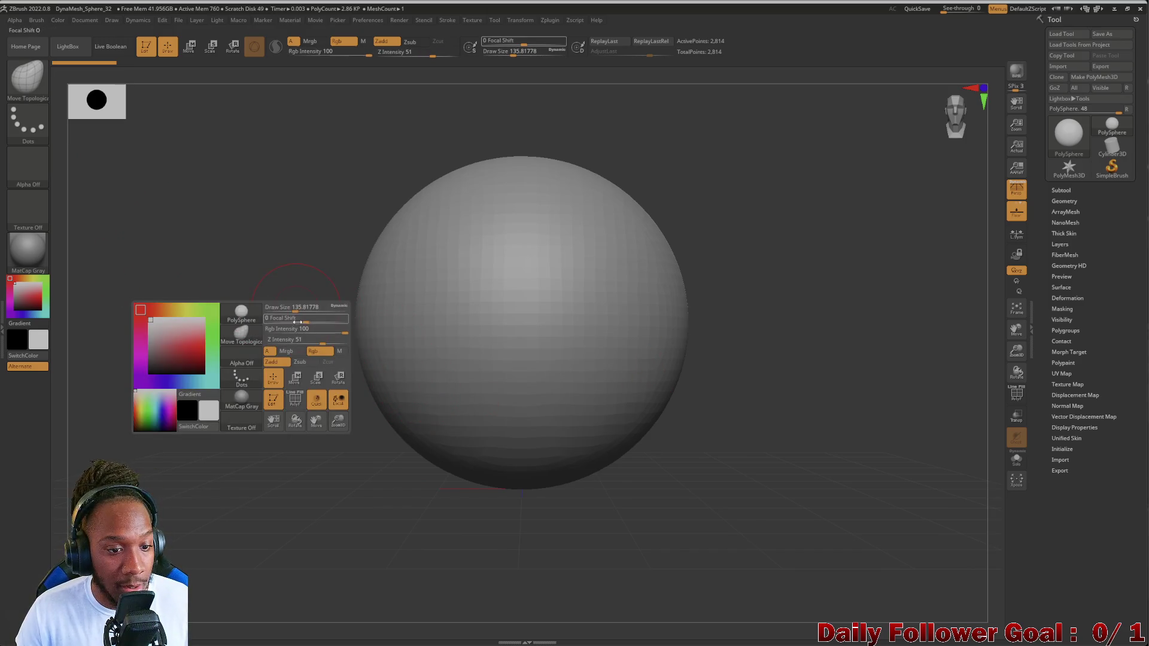
left_click_drag(313, 307, 406, 411)
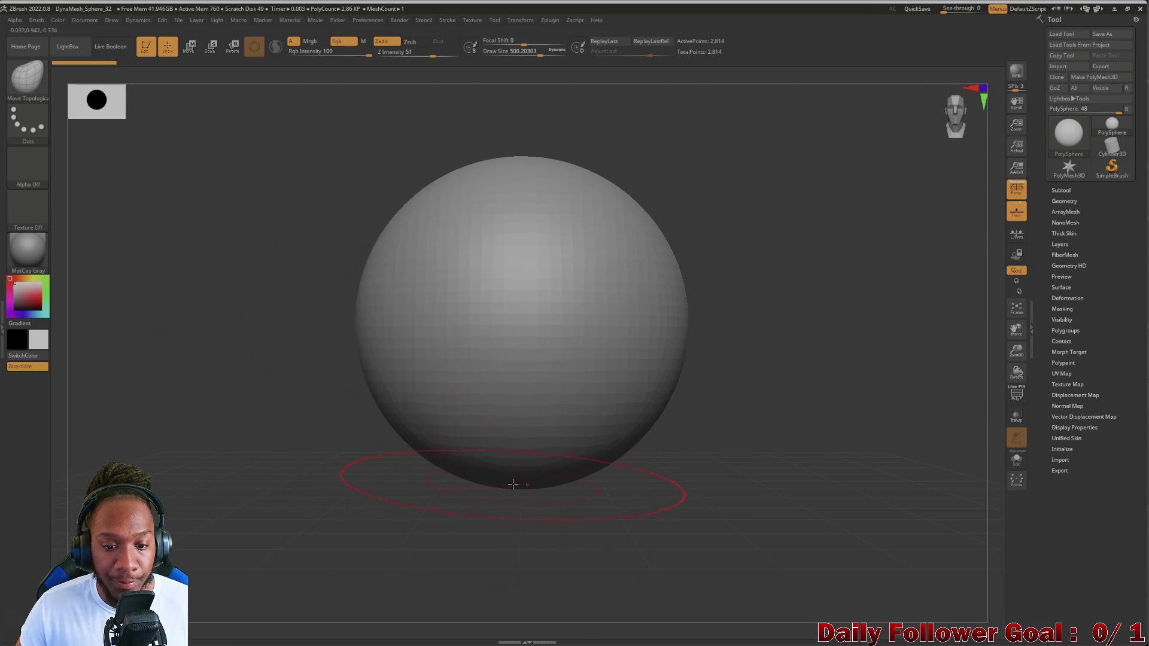
left_click_drag(513, 472, 516, 352)
mouse_move(519, 431)
left_mouse_down()
mouse_move(518, 386)
mouse_move(519, 457)
mouse_move(522, 336)
left_mouse_up()
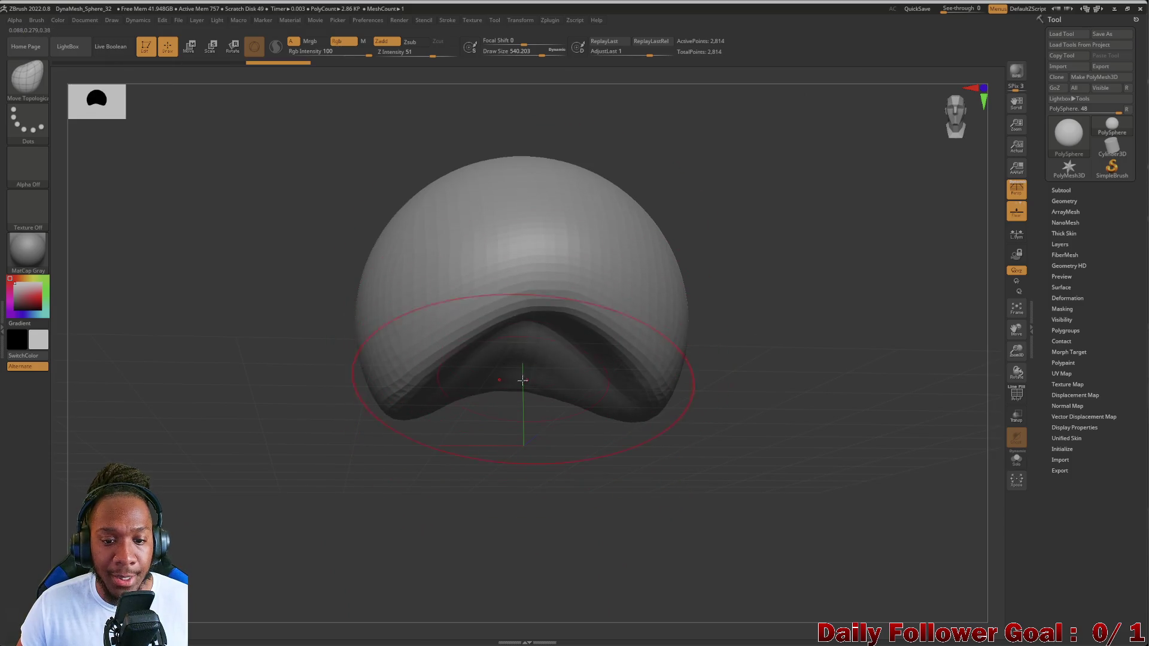
left_click_drag(523, 380, 519, 320)
key("ctrl+z")
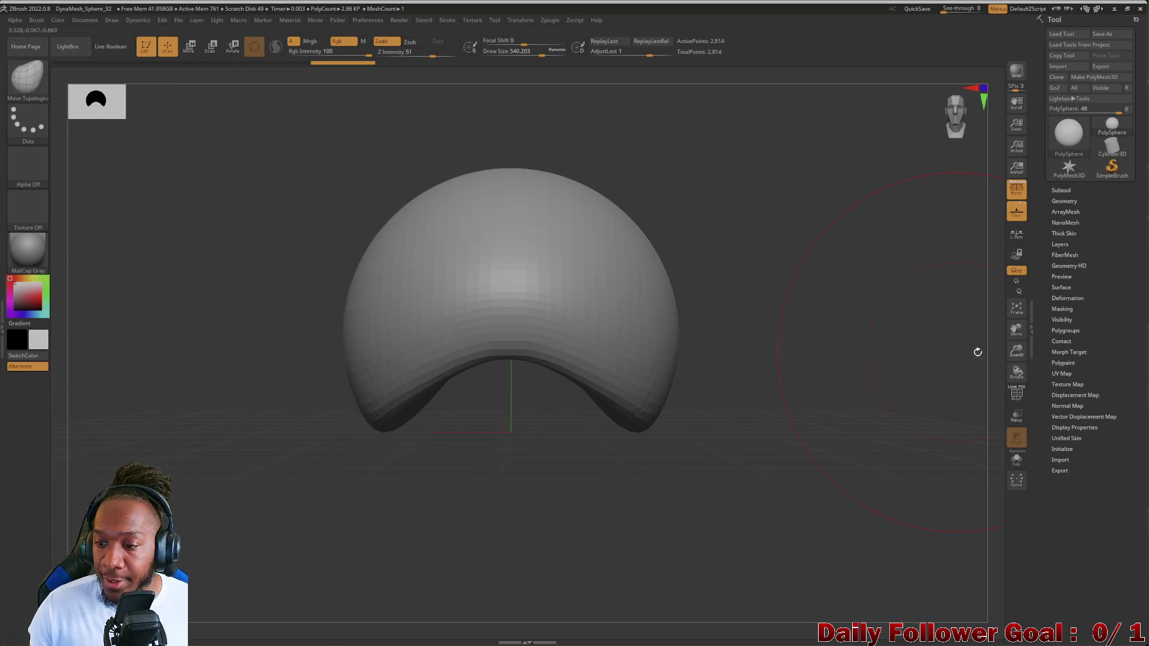
left_click(1018, 396)
left_click(1021, 399)
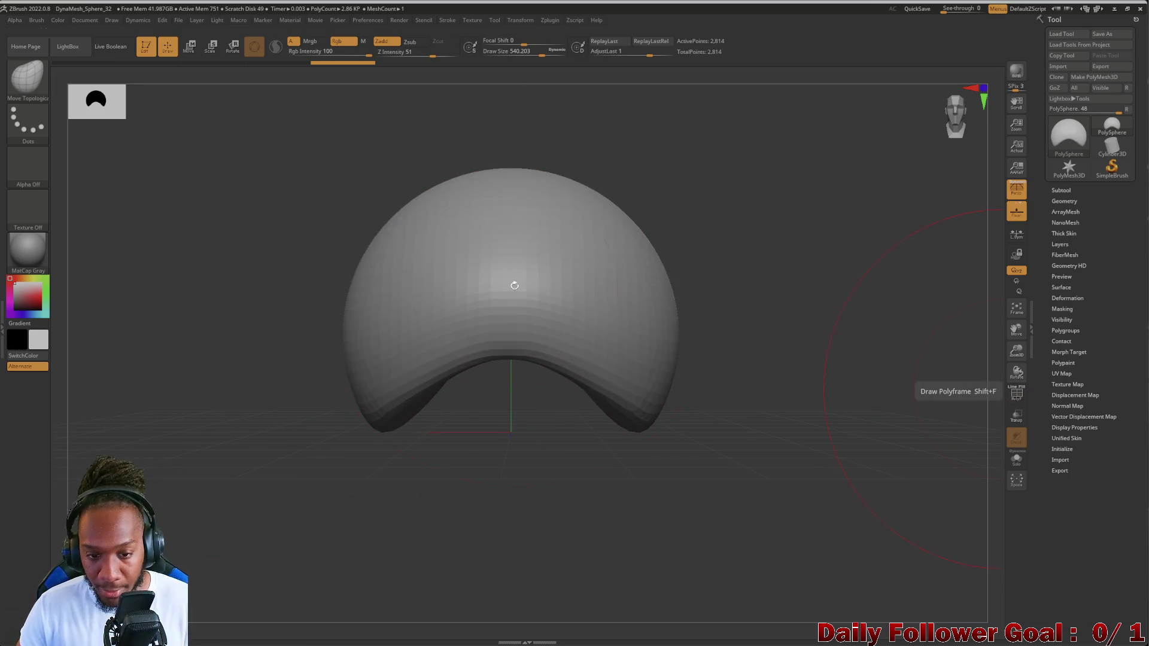
left_click_drag(502, 309, 500, 348)
key("ctrl+z")
key("ctrl+z")
key("ctrl+z")
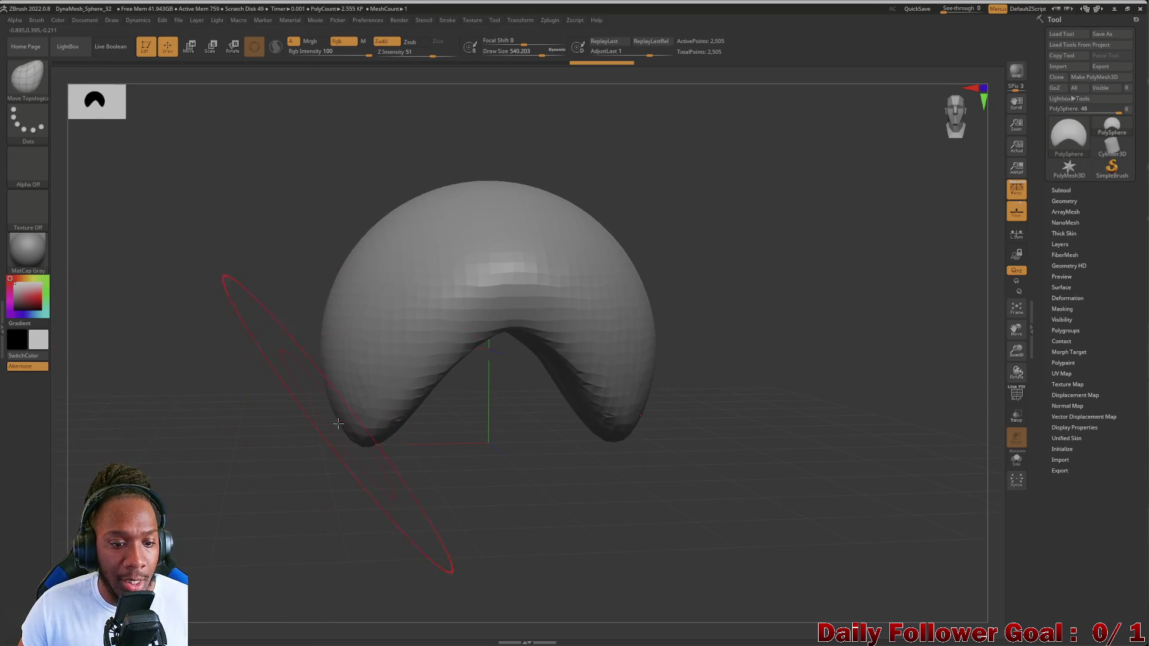
key("ctrl+shift+z")
key("ctrl+shift+z")
key("ctrl+shift+z")
key("ctrl+z")
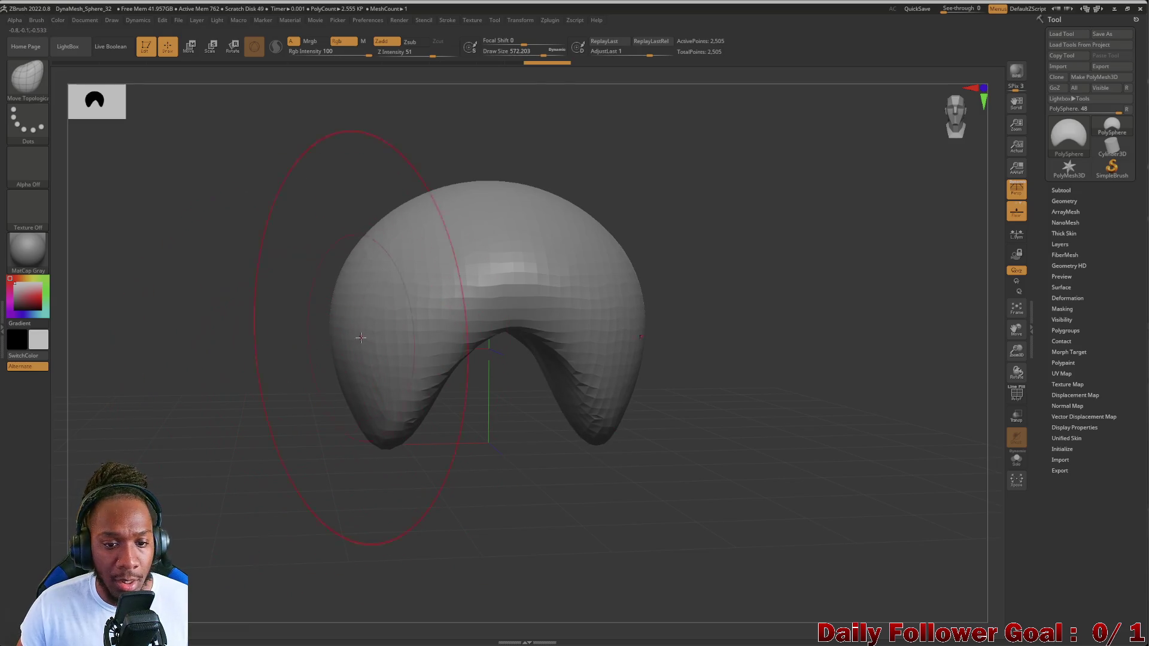
left_click_drag(512, 330, 513, 347)
left_click_drag(259, 287, 140, 389)
mouse_move(155, 423)
left_mouse_down("alt")
mouse_move(142, 407)
mouse_move(290, 398)
left_mouse_up("alt")
mouse_move(381, 350)
left_mouse_down()
mouse_move(417, 354)
mouse_move(422, 367)
mouse_move(431, 353)
left_mouse_up()
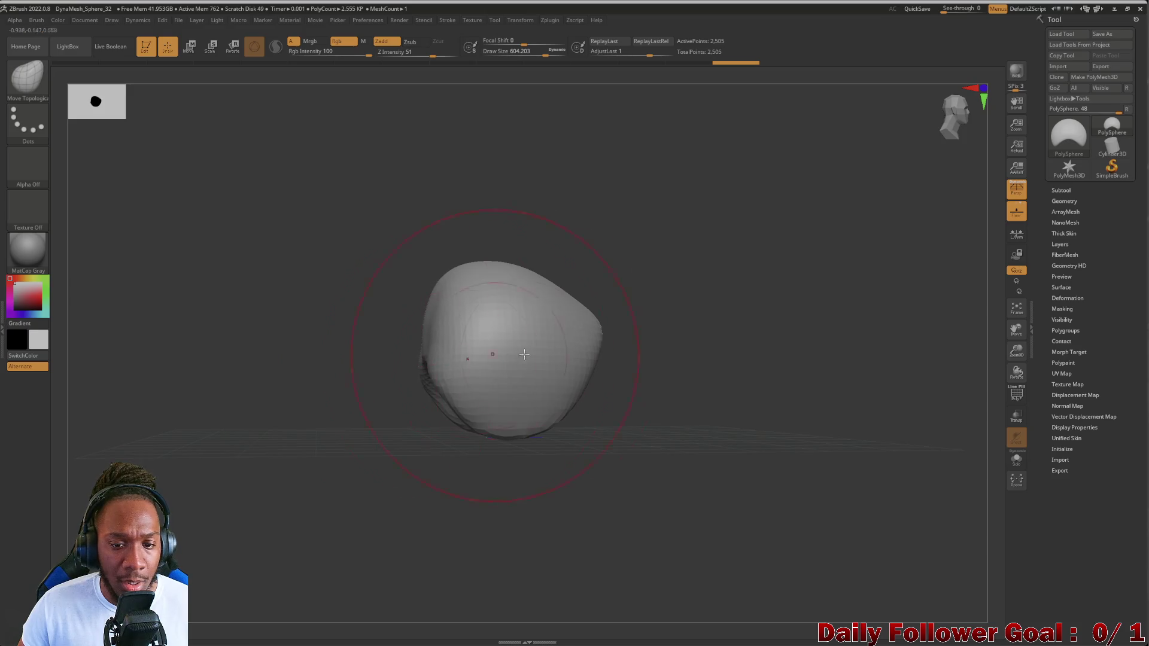
mouse_move(600, 331)
left_mouse_down("shift")
mouse_move(578, 350)
mouse_move(495, 354)
left_mouse_up("shift")
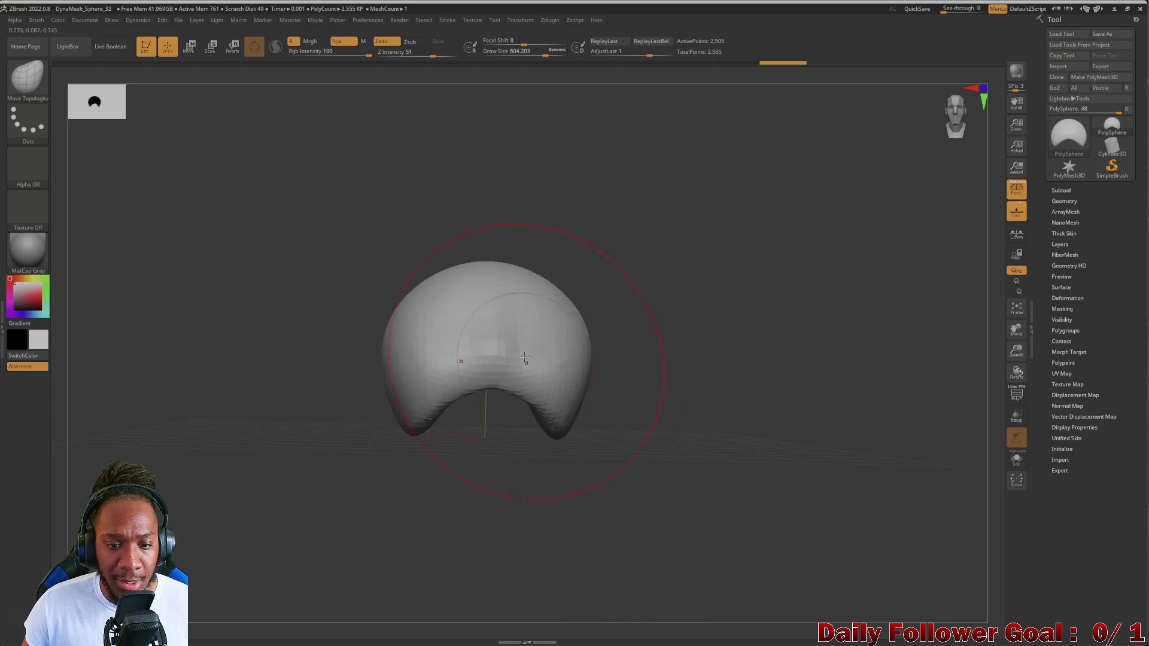
left_click_drag(259, 455, 387, 470, "shift")
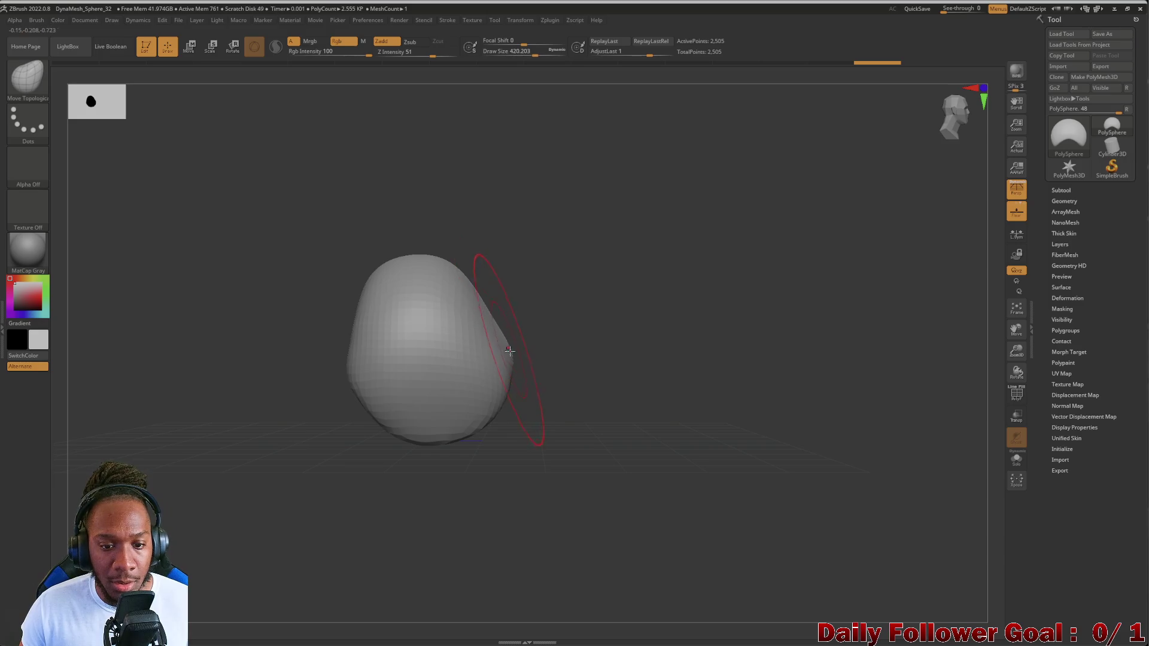
left_click_drag(507, 352, 403, 412)
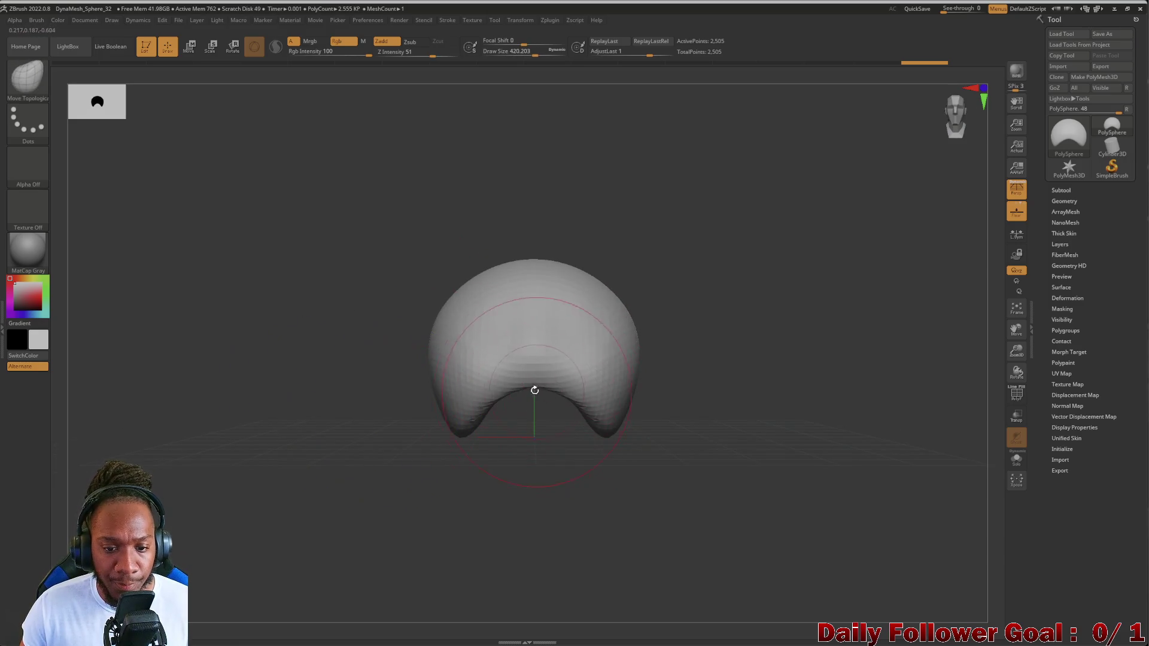
left_click_drag(526, 372, 526, 364)
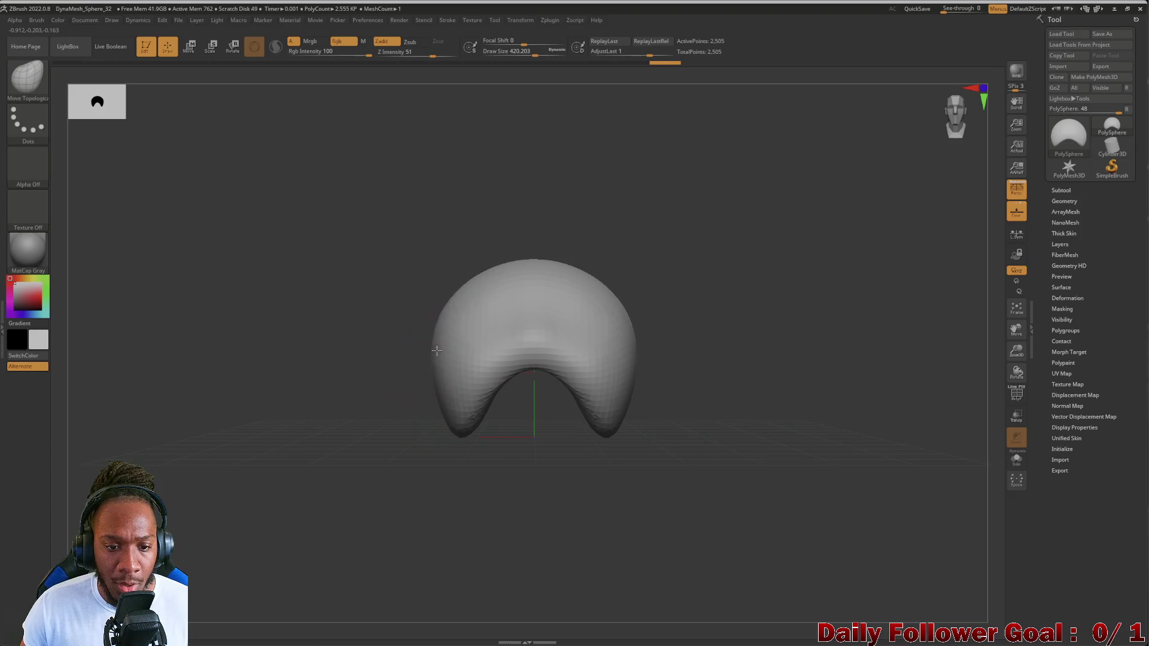
mouse_move(432, 333)
left_mouse_down()
mouse_move(406, 434)
mouse_move(413, 407)
mouse_move(386, 437)
mouse_move(346, 448)
mouse_move(424, 434)
left_mouse_up()
left_click_drag(424, 313, 426, 315, "shift")
mouse_move(365, 383)
left_mouse_down()
mouse_move(333, 385)
mouse_move(359, 349)
mouse_move(379, 378)
mouse_move(347, 385)
left_mouse_up()
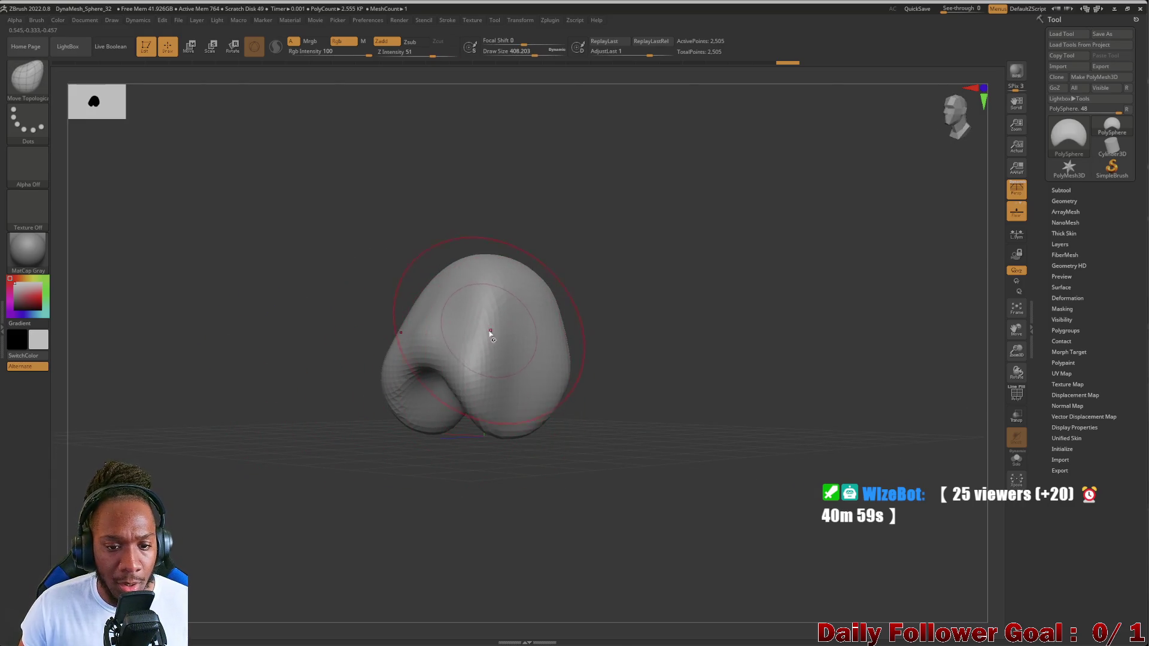
mouse_move(341, 392)
left_mouse_down()
mouse_move(269, 401)
mouse_move(318, 396)
mouse_move(308, 389)
mouse_move(289, 405)
mouse_move(246, 392)
mouse_move(230, 409)
mouse_move(410, 346)
left_mouse_up()
mouse_move(451, 302)
left_mouse_down()
mouse_move(497, 383)
mouse_move(321, 449)
mouse_move(495, 381)
left_mouse_up()
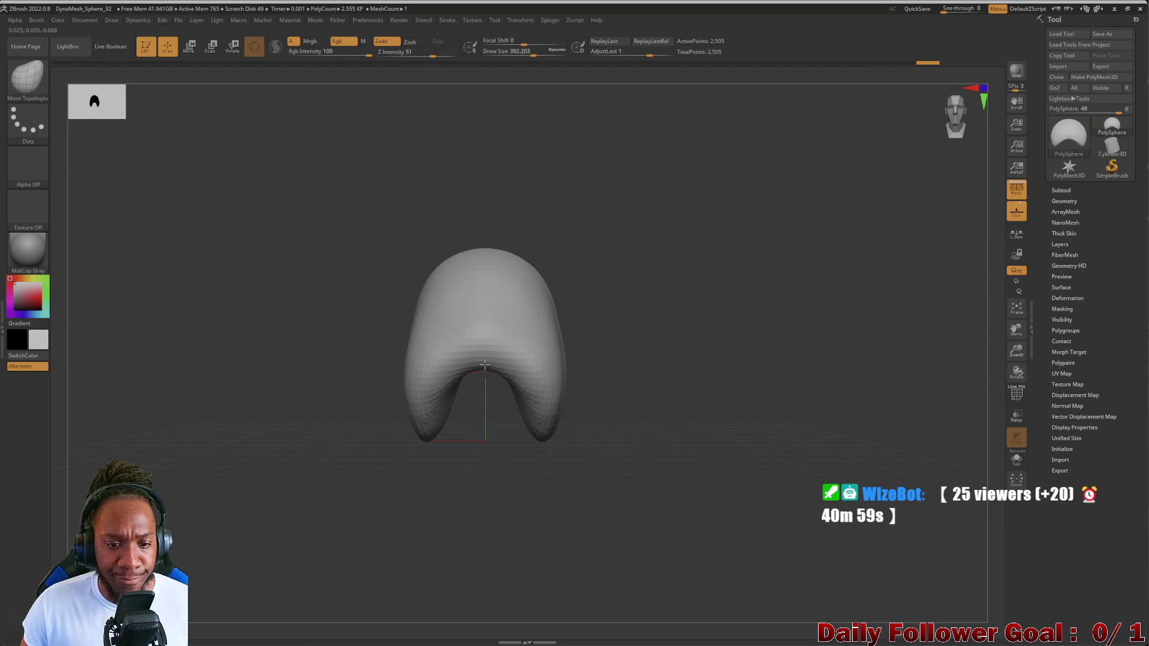
mouse_move(367, 400)
left_mouse_down()
mouse_move(297, 398)
mouse_move(363, 393)
mouse_move(347, 401)
mouse_move(426, 416)
mouse_move(341, 494)
mouse_move(421, 352)
mouse_move(307, 436)
mouse_move(347, 437)
mouse_move(301, 444)
left_mouse_up()
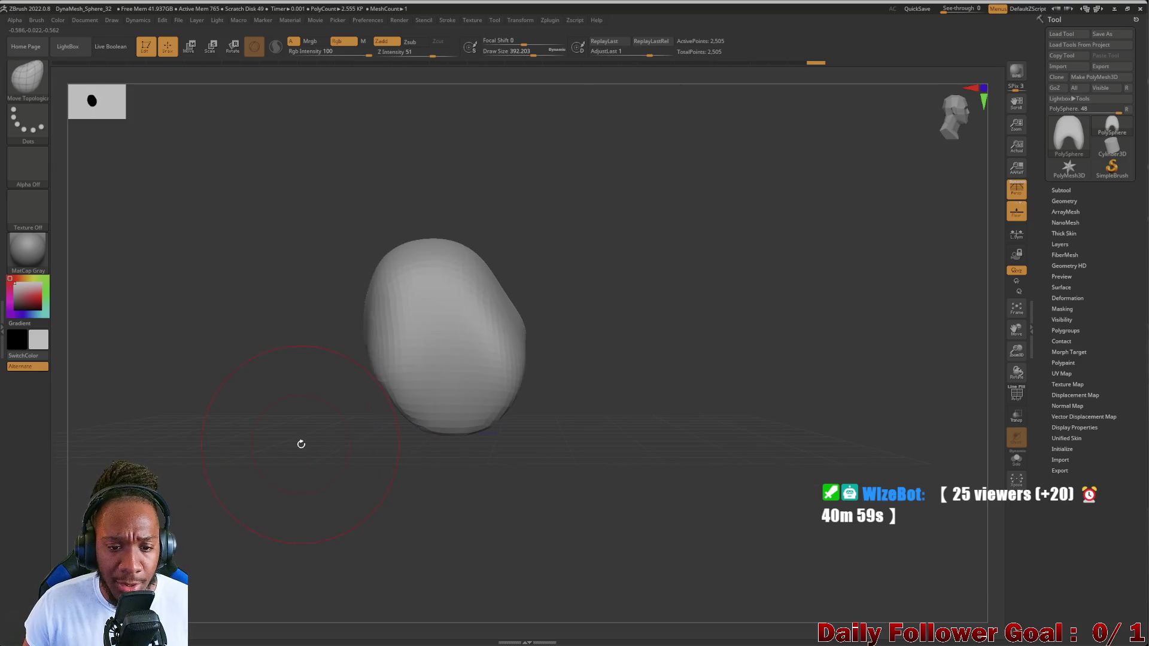
mouse_move(413, 297)
left_mouse_down()
mouse_move(246, 472)
mouse_move(240, 559)
left_mouse_up()
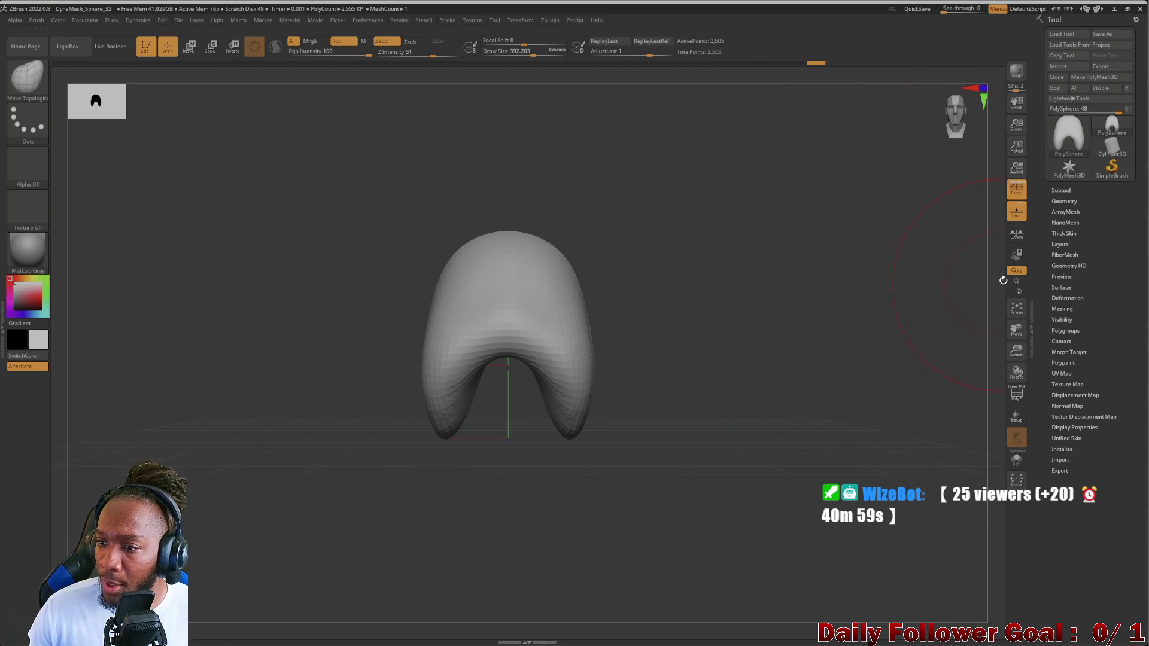
left_click(1067, 201)
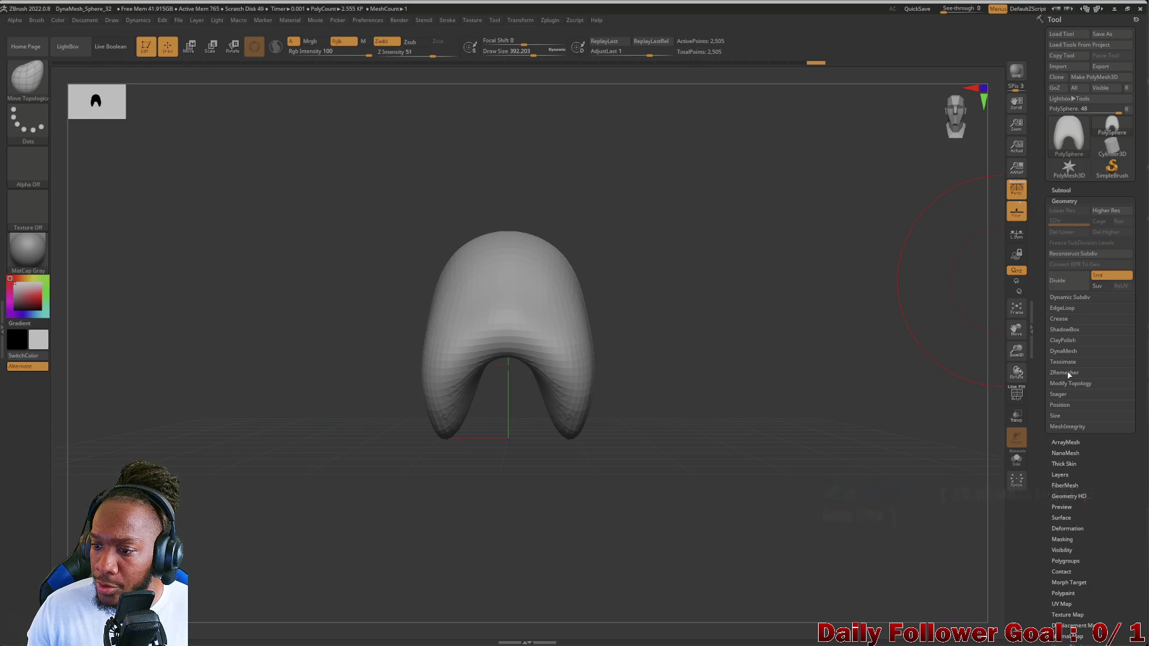
- Apply Mirror And Weld to the arch-shaped PolySphere so both halves match
left_click(1067, 372)
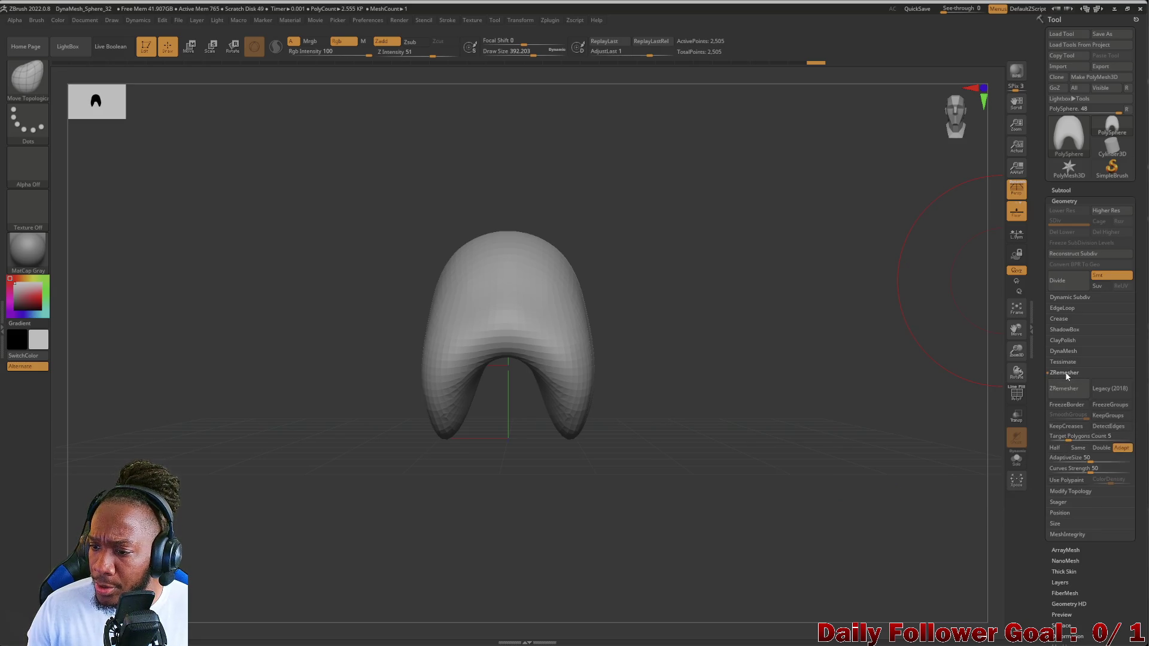
left_click(1065, 372)
left_click(1065, 380)
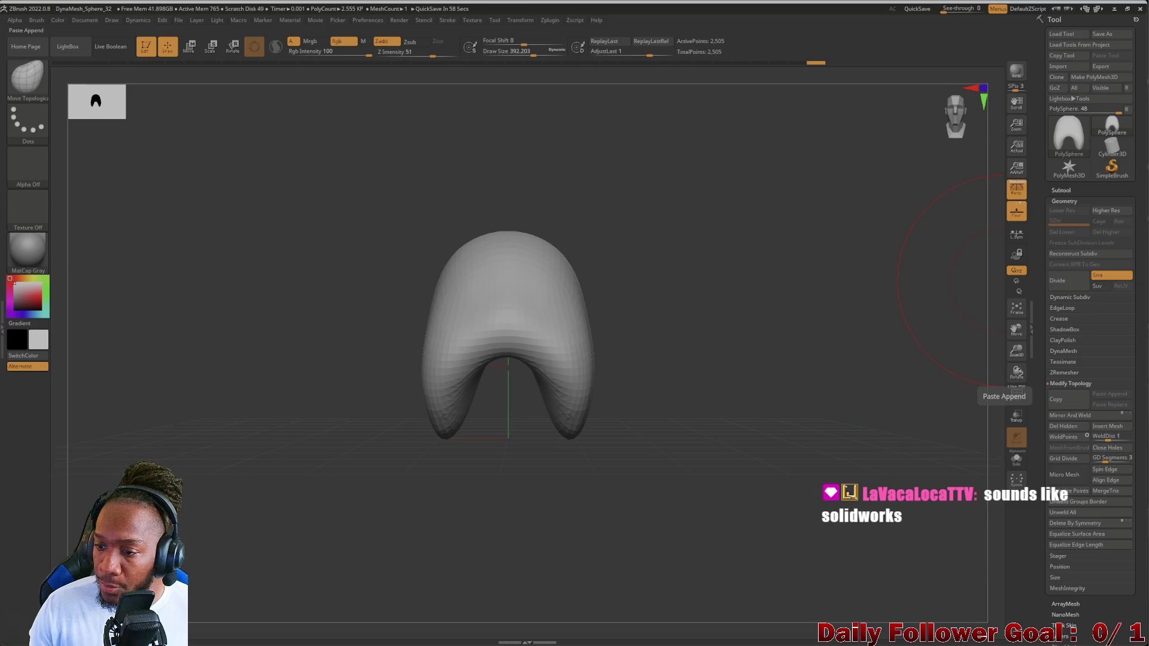
left_click(1062, 415)
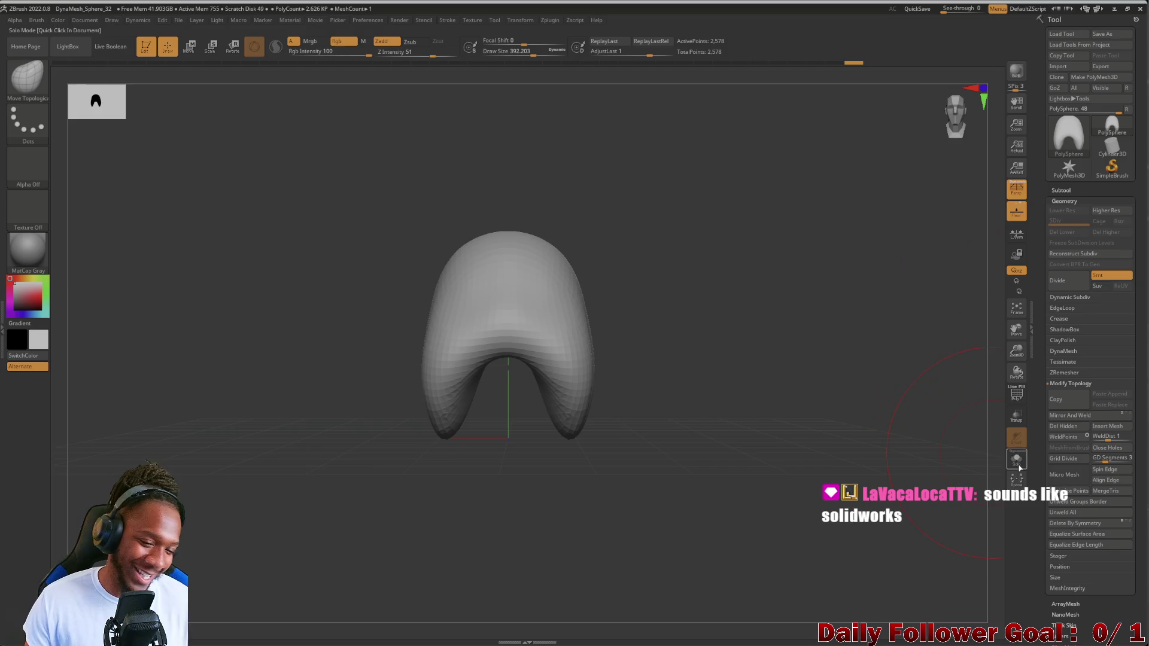
left_click(1069, 383)
- Orbit the mirrored arch mesh to check it from several oblique angles
left_click_drag(258, 381, 267, 436)
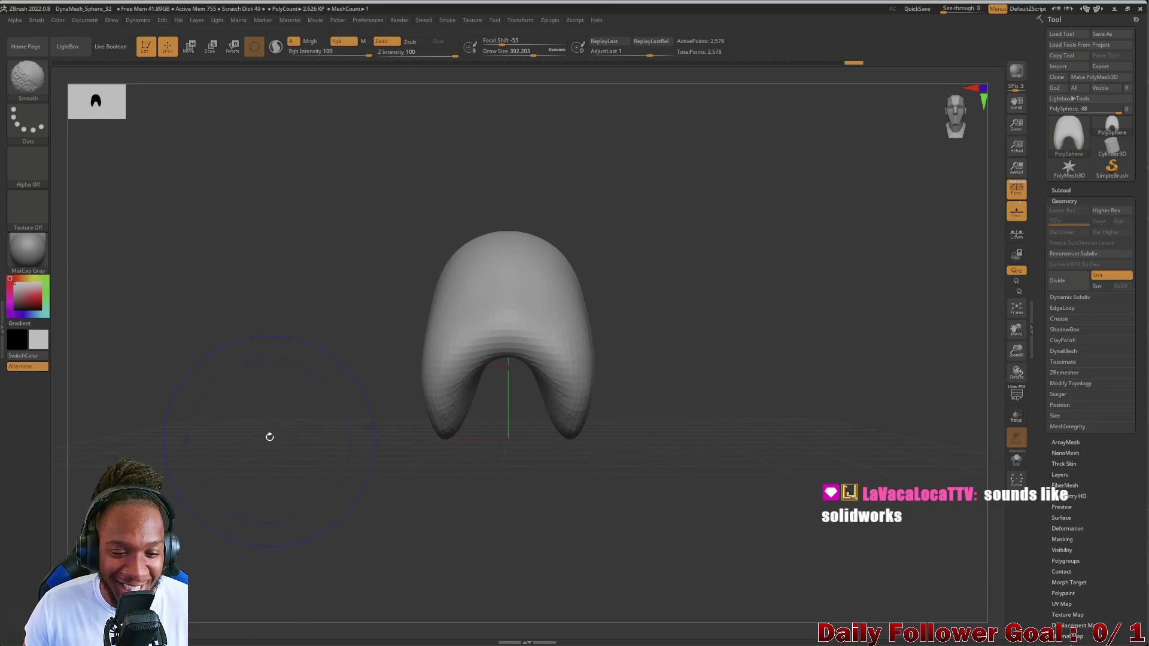
mouse_move(335, 419)
left_mouse_down()
mouse_move(206, 411)
mouse_move(367, 430)
left_mouse_up()
mouse_move(281, 431)
left_mouse_down()
mouse_move(246, 441)
mouse_move(244, 426)
mouse_move(277, 423)
mouse_move(190, 478)
left_mouse_up()
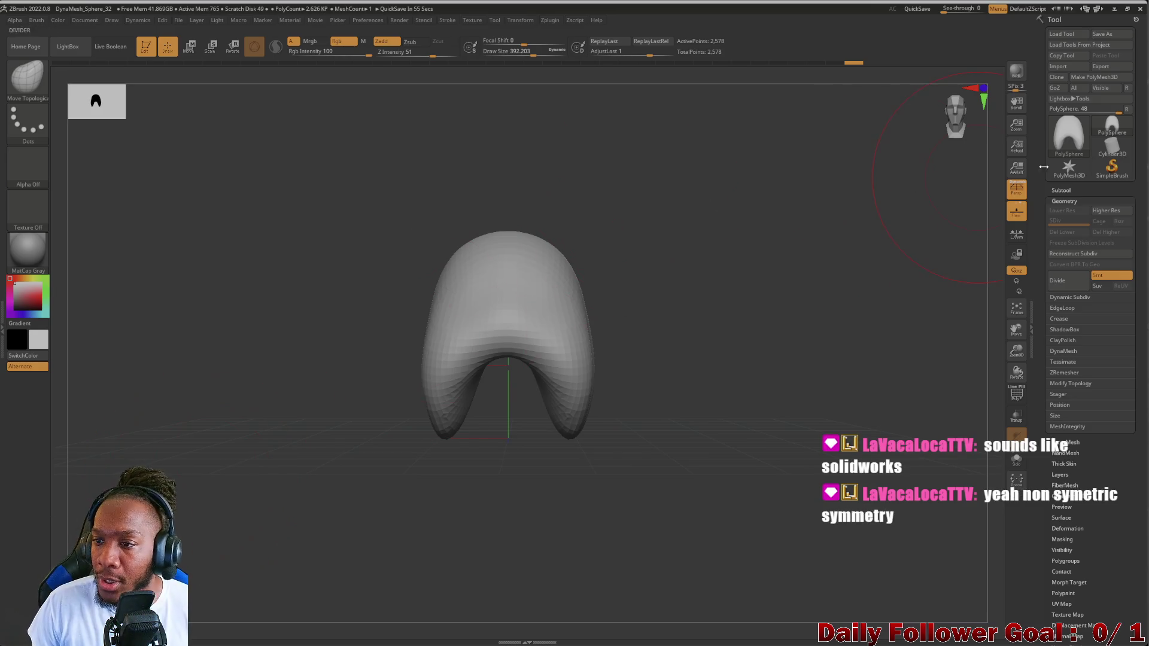
left_click(1058, 193)
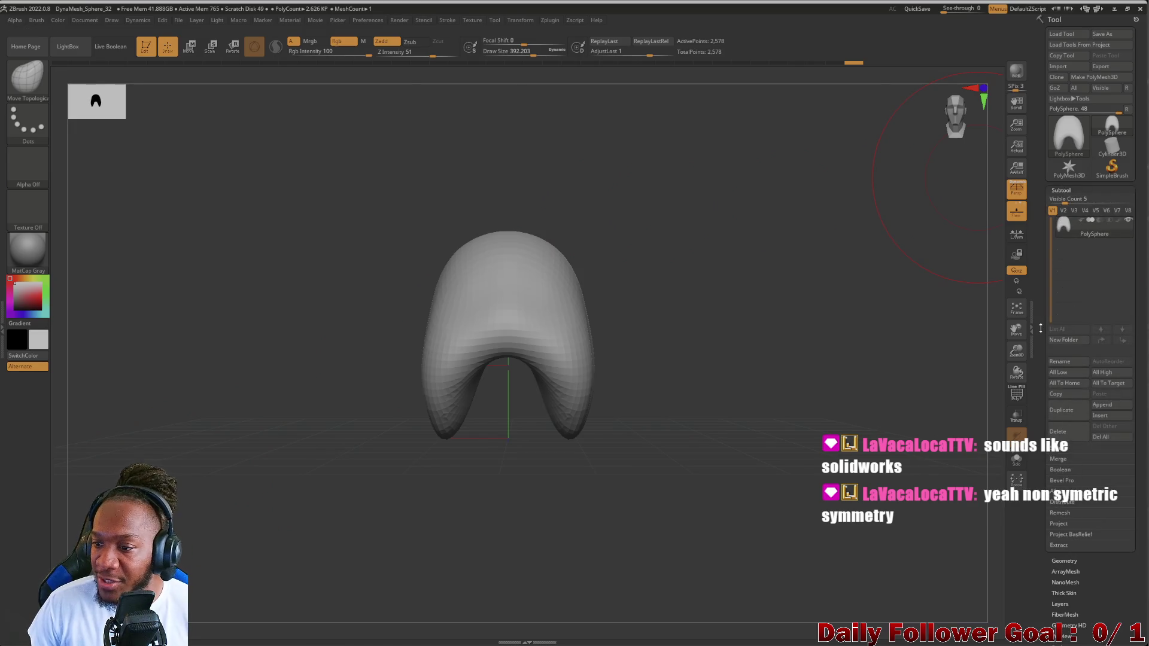
- Append a Sphere3D subtool and make PM3D_Sphere3D1 the active subtool
left_click(1106, 405)
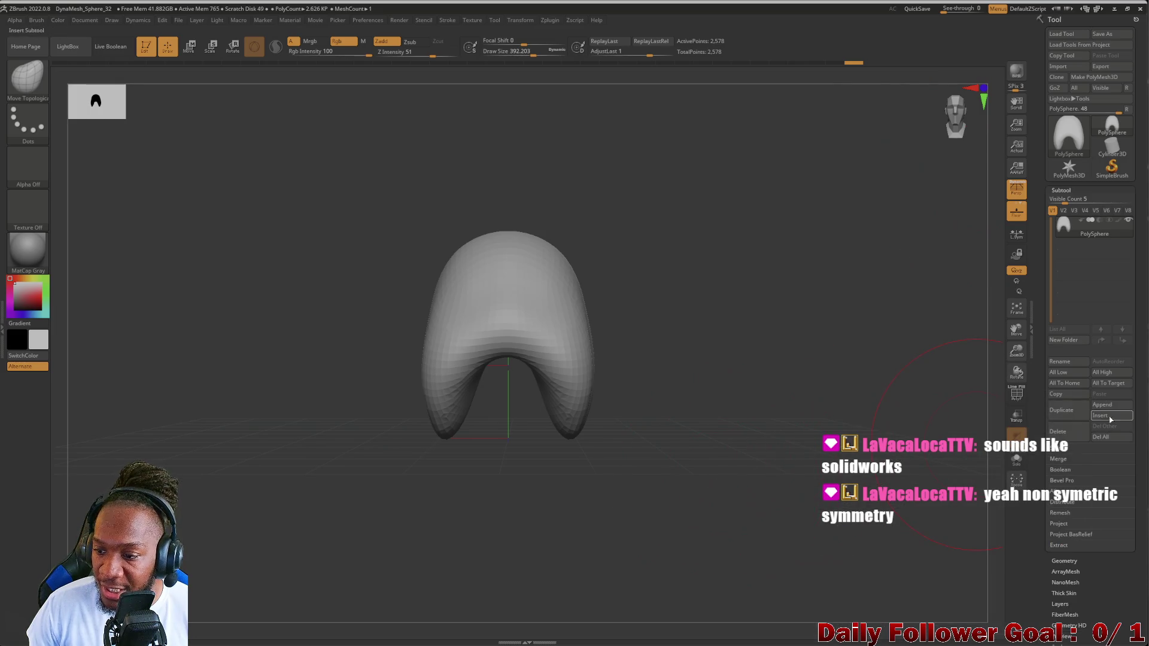
left_click(1106, 405)
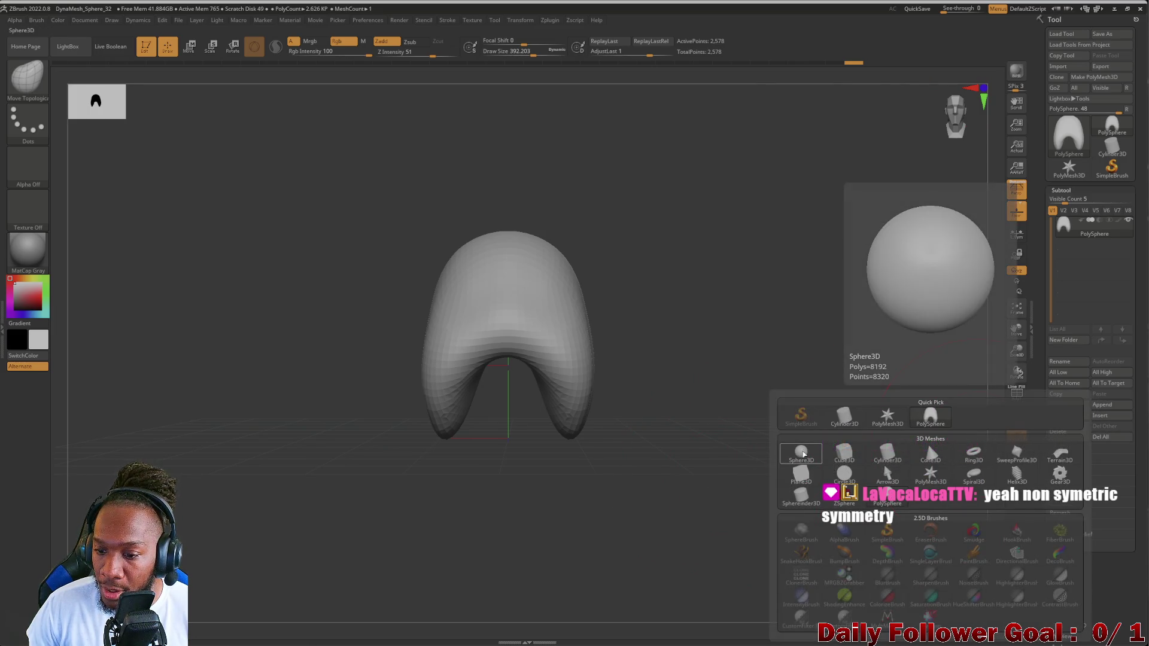
left_click(801, 453)
left_click(1119, 254)
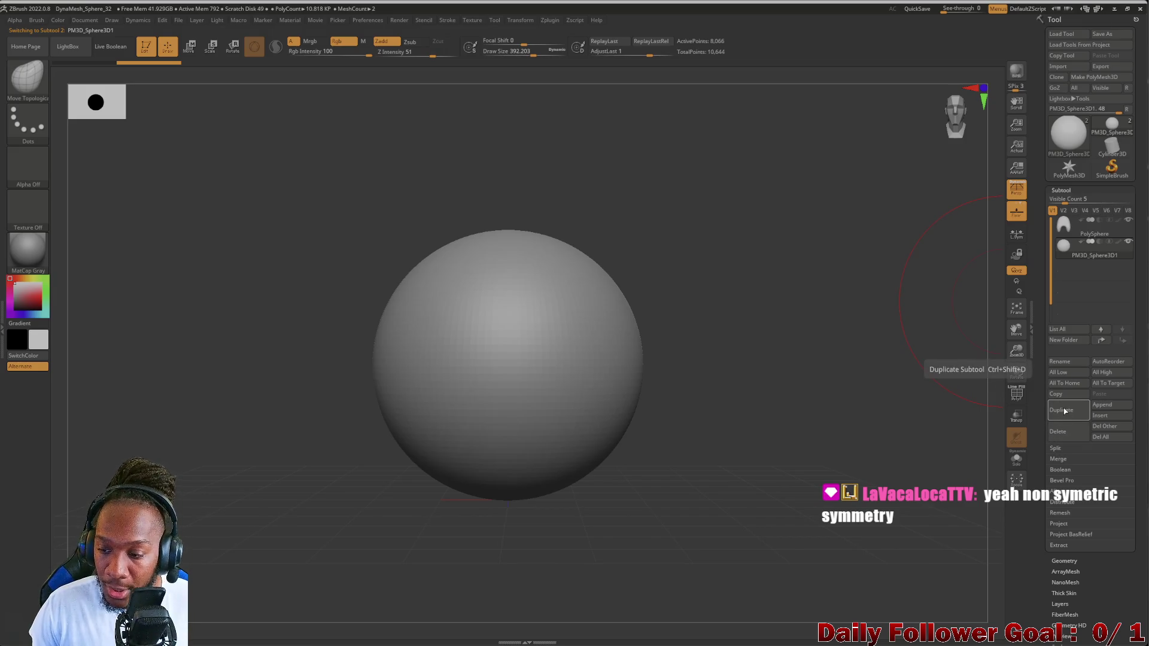
left_click(1055, 572)
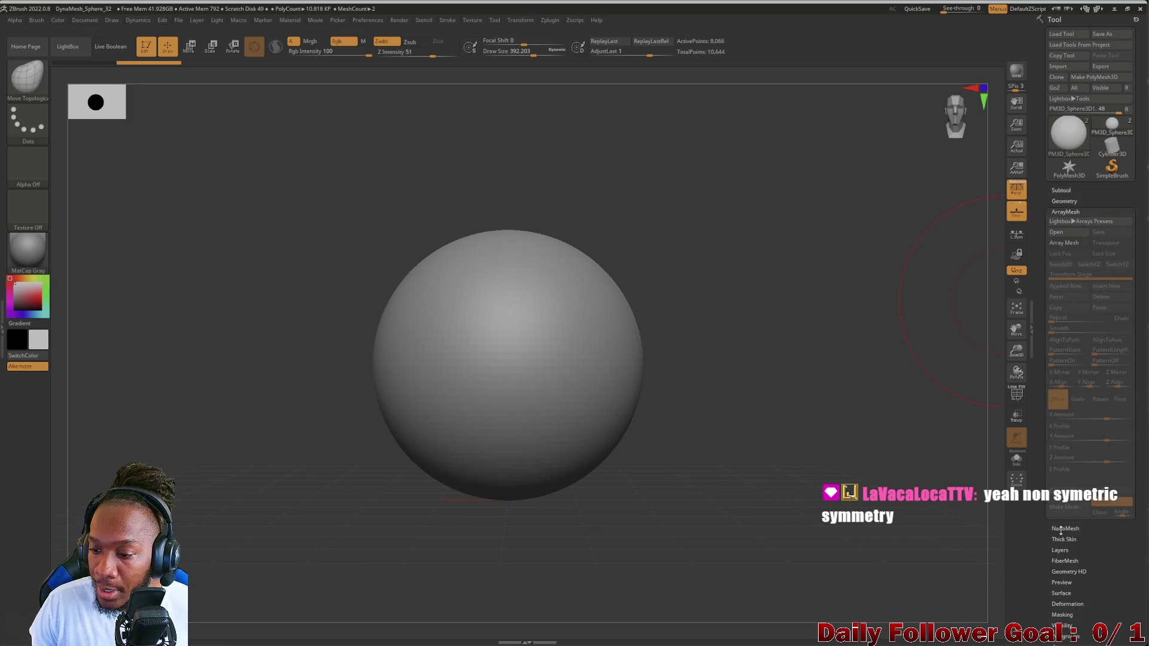
- Show the PolyF wireframe and DynaMesh the new sphere at resolution 40
left_click(1066, 201)
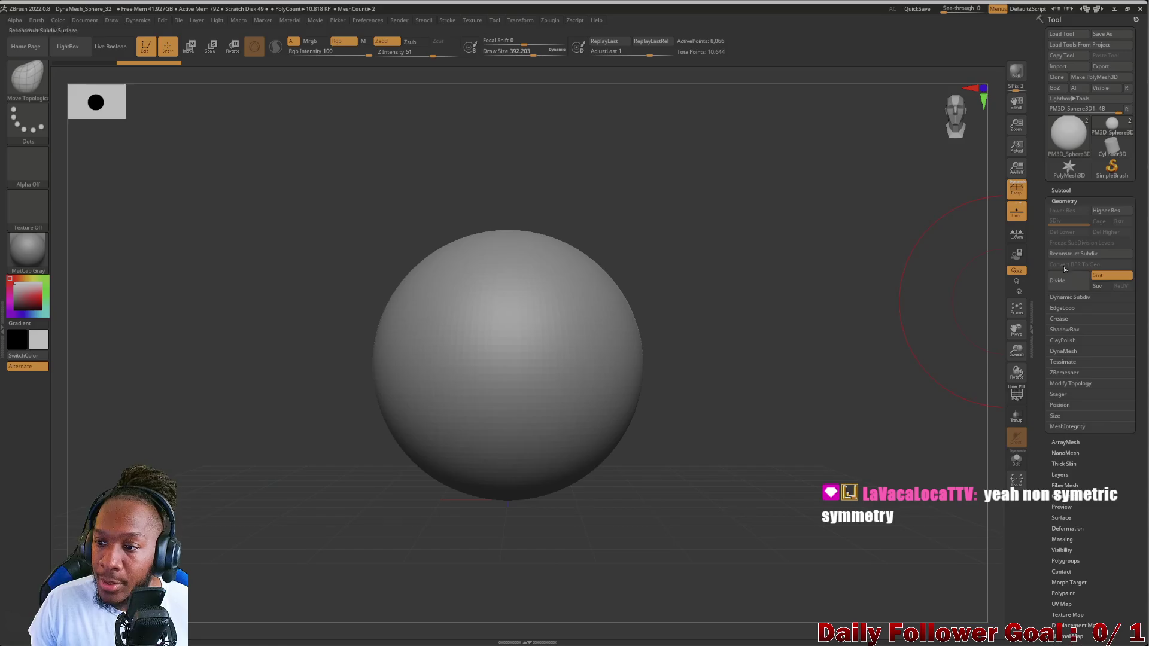
left_click(1064, 354)
left_click(1016, 393)
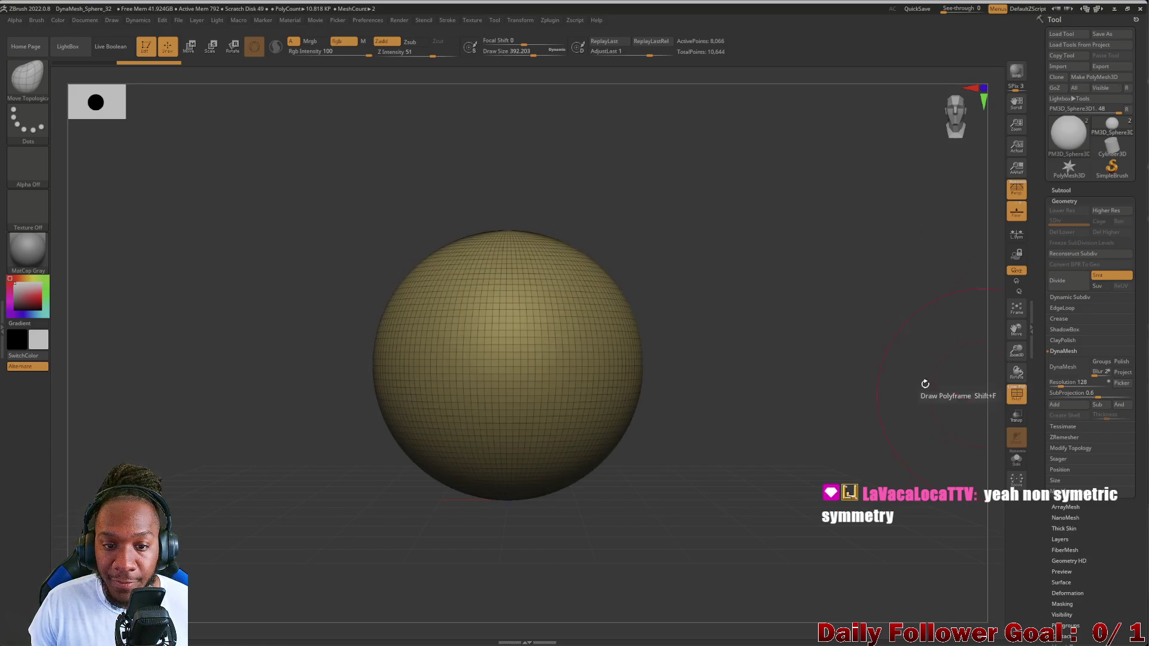
mouse_move(676, 265)
left_mouse_down()
mouse_move(688, 336)
mouse_move(684, 251)
mouse_move(685, 284)
mouse_move(675, 267)
left_mouse_up()
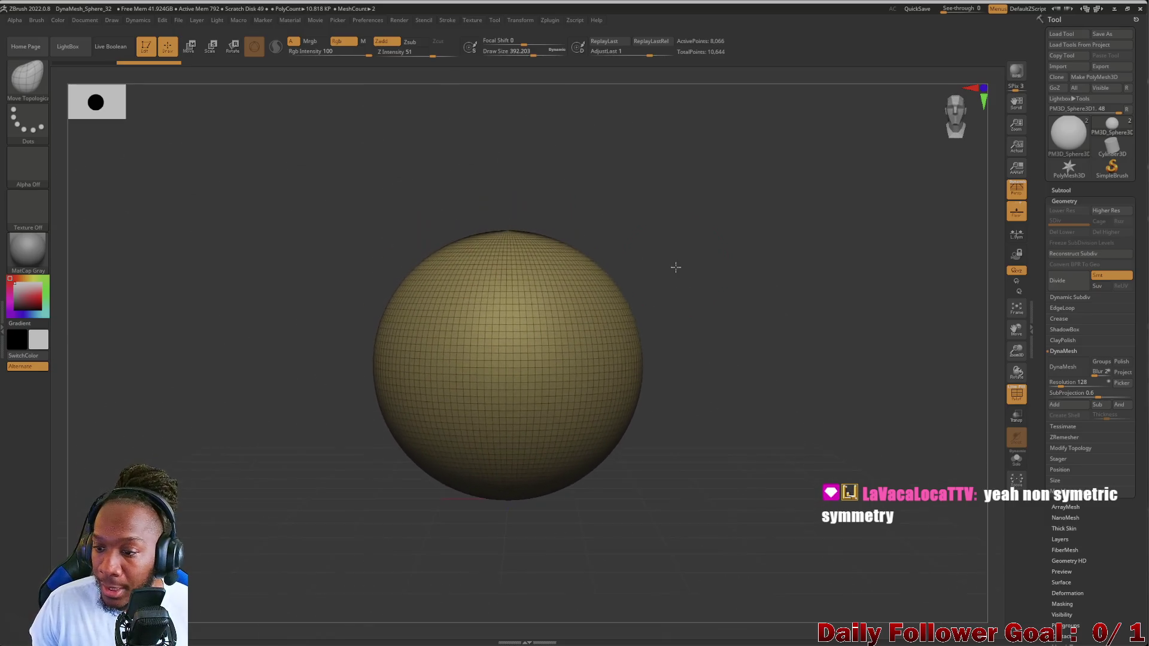
left_click(1060, 383)
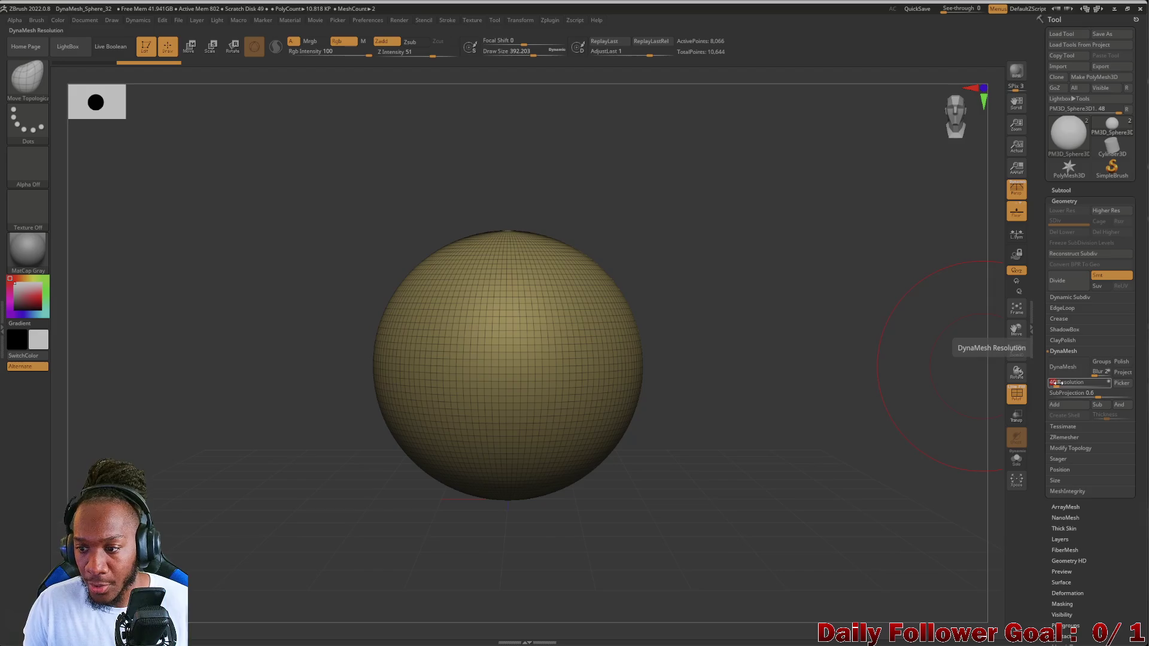
key("Return")
left_click(1063, 367)
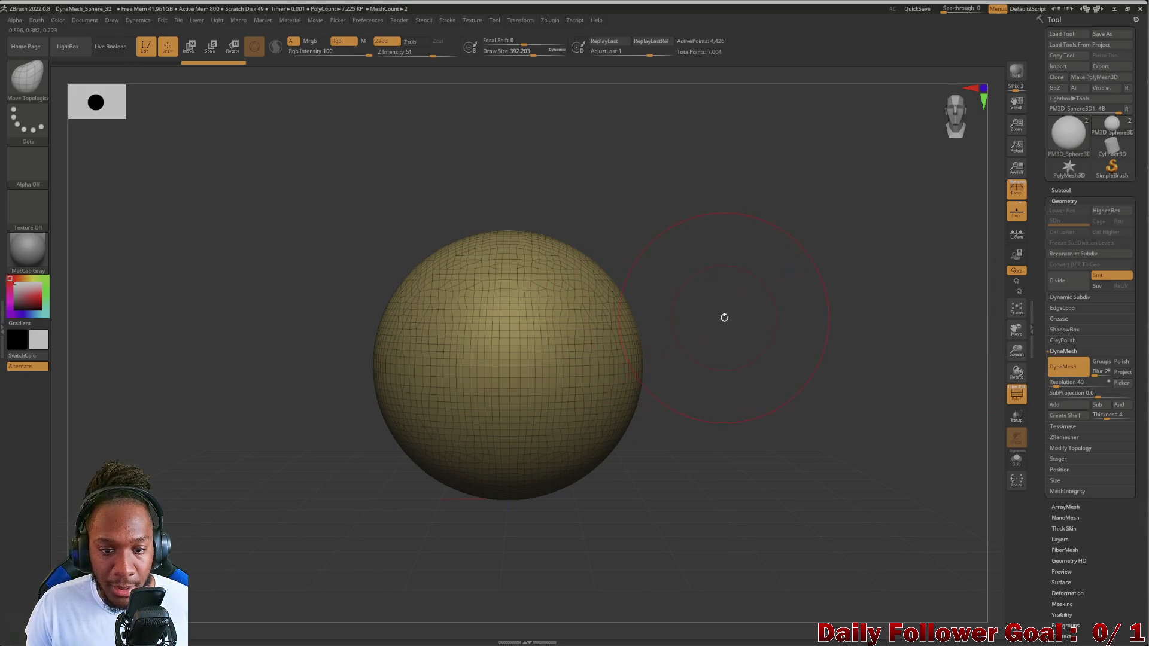
- Try re-DynaMeshing the sphere at resolution 32, then undo it
left_click(1059, 383)
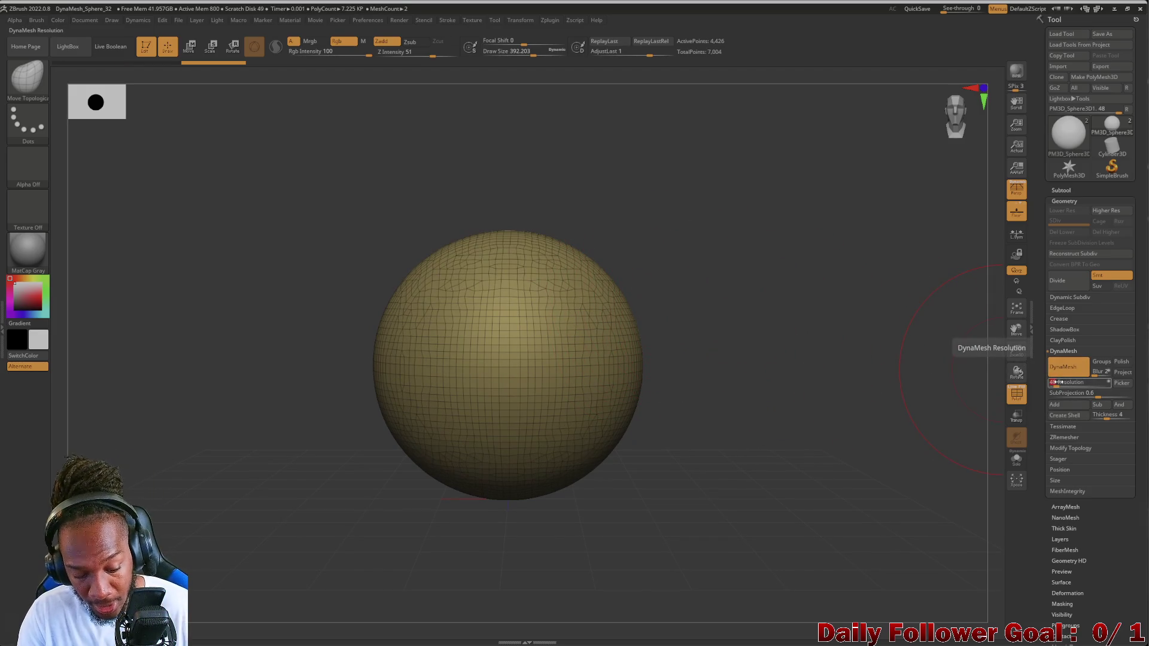
key("Return")
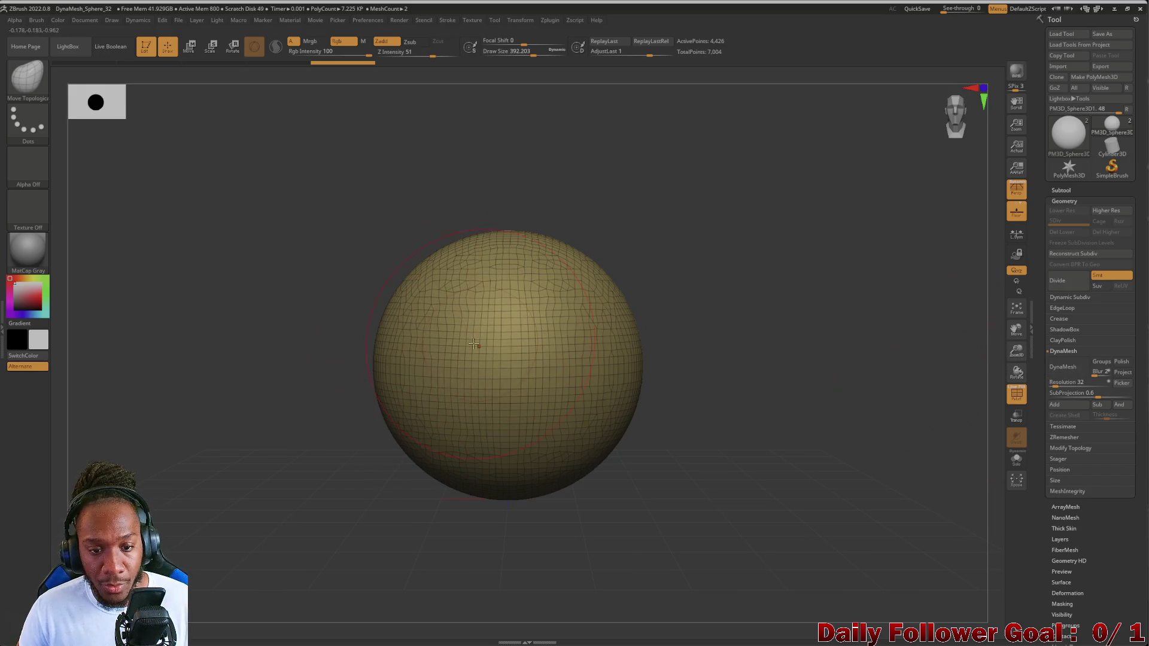
key("ctrl")
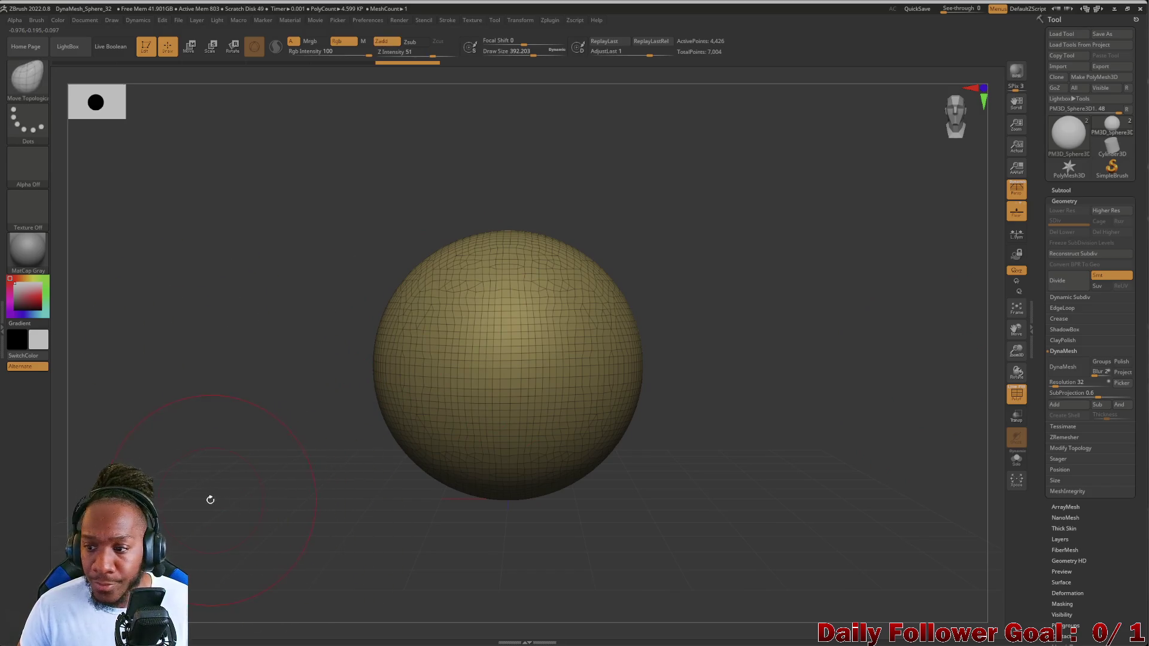
mouse_move(210, 501)
left_mouse_down("ctrl")
mouse_move(290, 547)
mouse_move(256, 489)
left_mouse_up("ctrl")
key("ctrl+z")
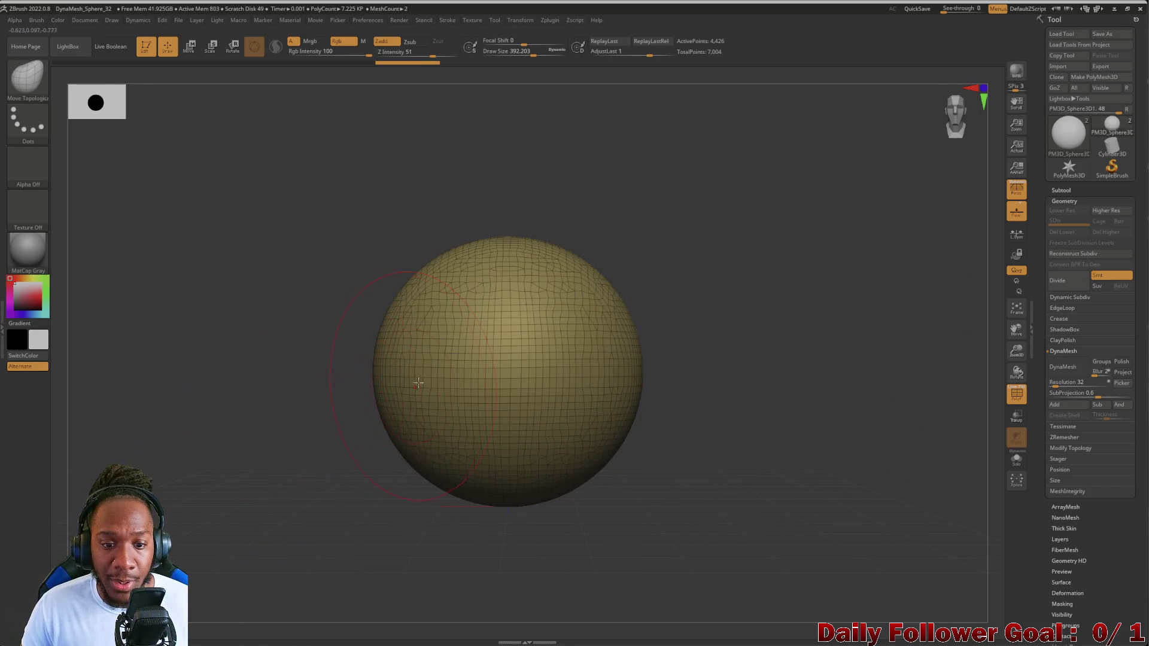
key("ctrl+shift+z")
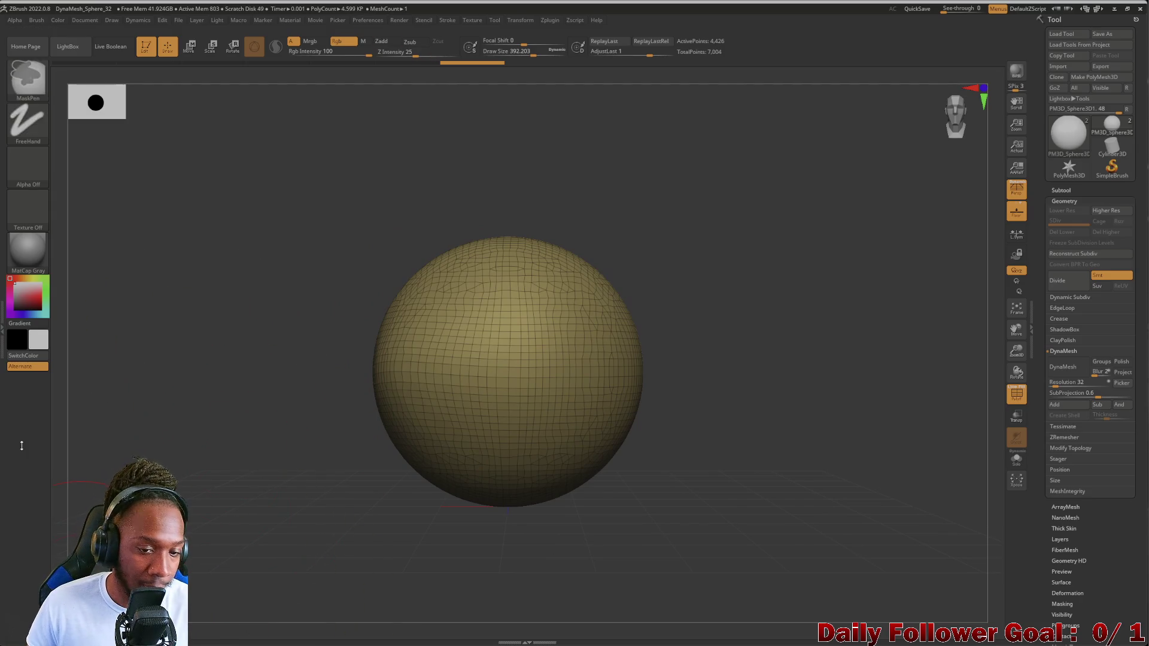
key("ctrl+z")
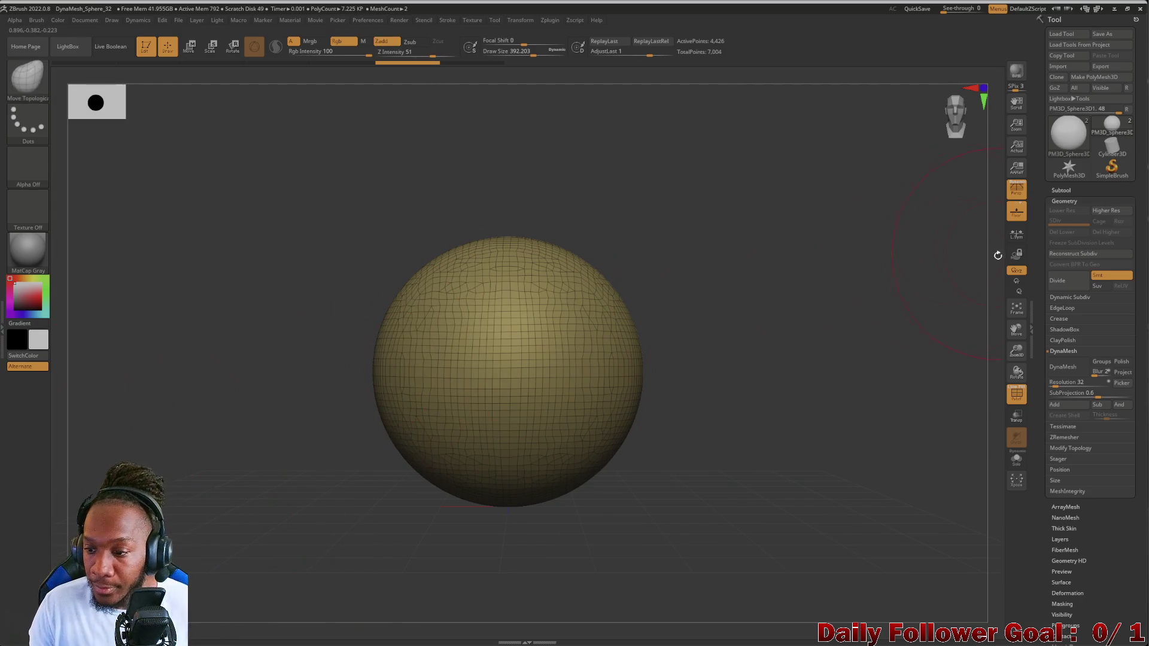
- Re-DynaMesh the sphere at resolution 24, about 1,603 points, and inspect the coarser mesh
left_click(1068, 383)
type("24")
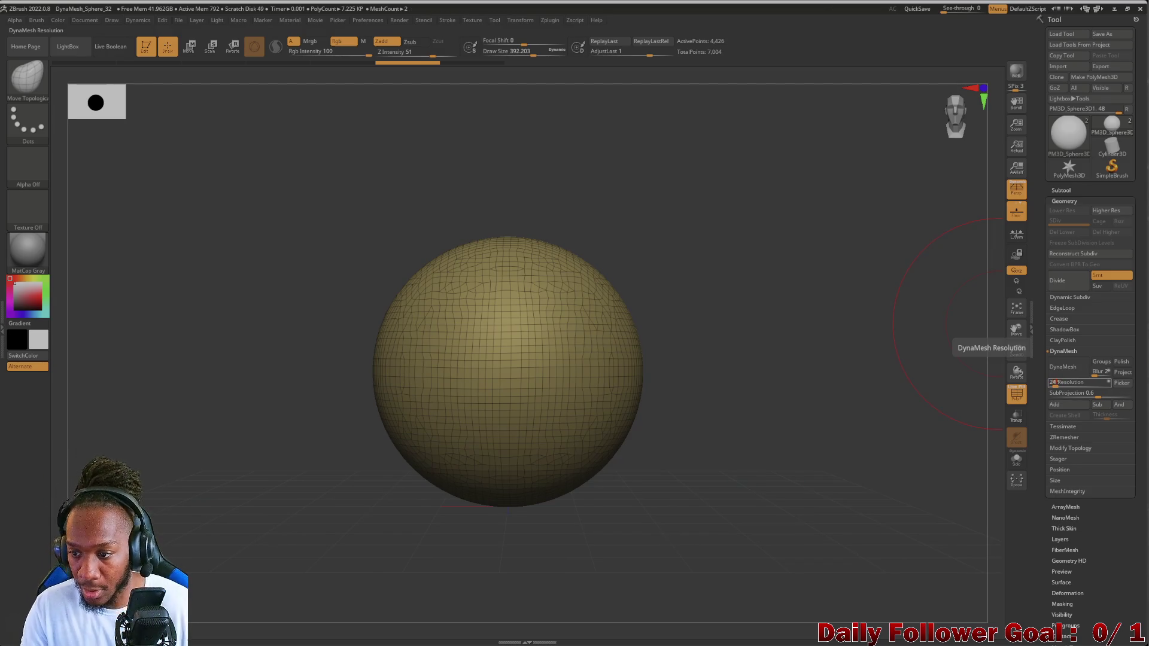
key("Return")
left_click_drag(295, 605, 281, 515, "ctrl")
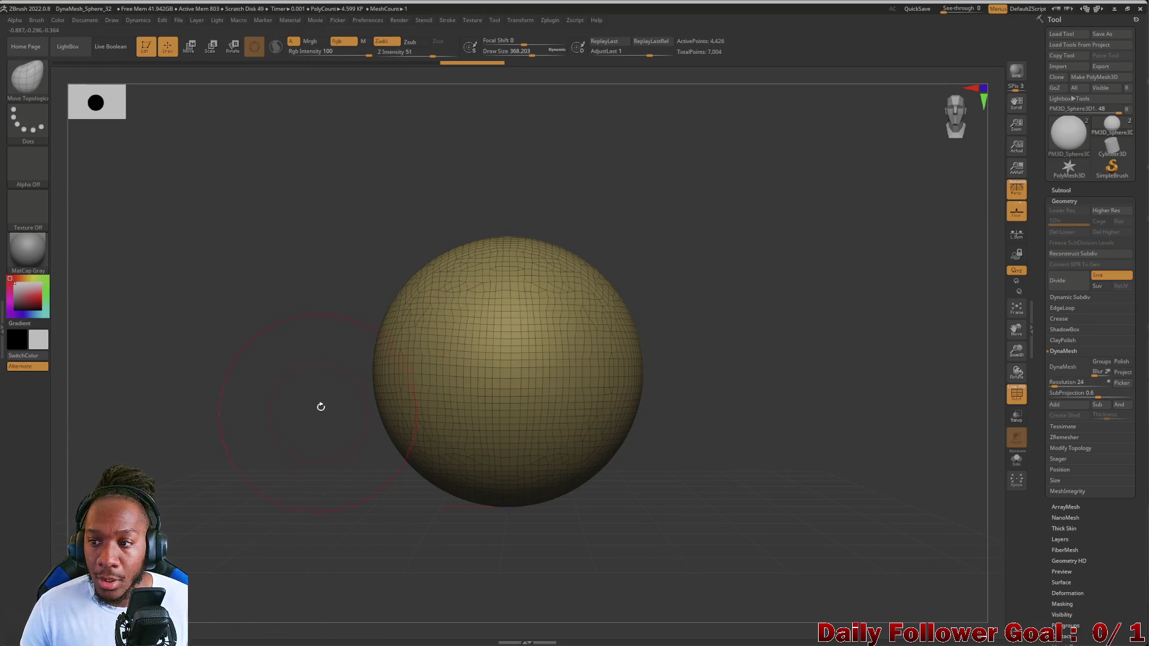
left_click(1081, 371)
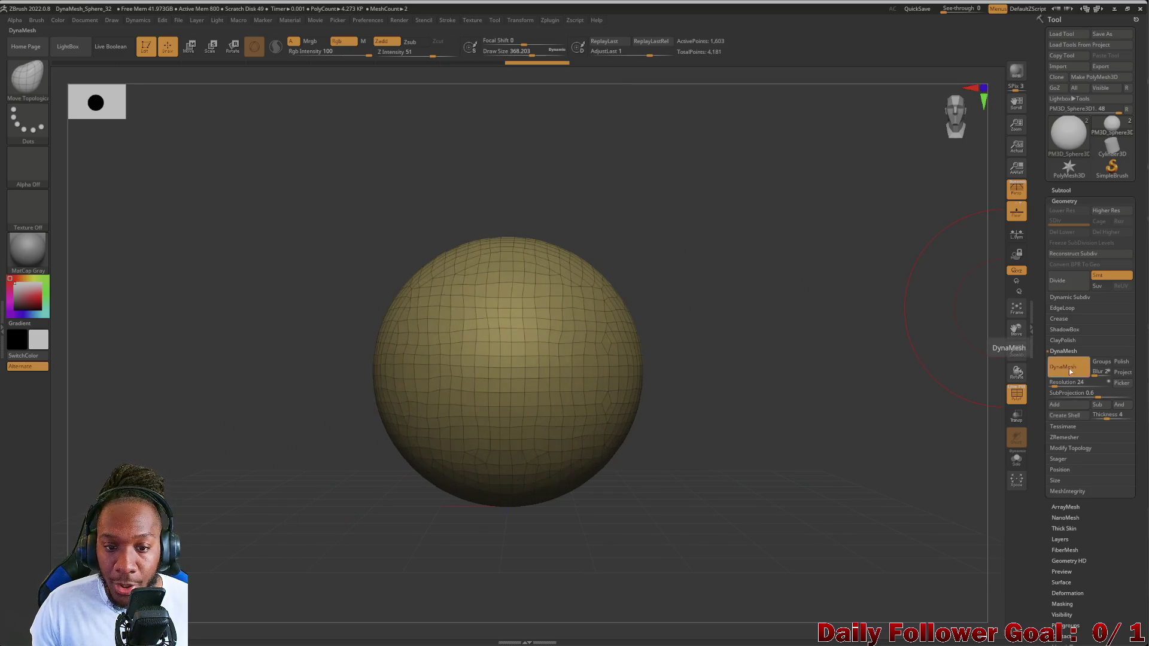
mouse_move(175, 365)
left_mouse_down()
mouse_move(120, 359)
mouse_move(185, 384)
mouse_move(216, 428)
left_mouse_up()
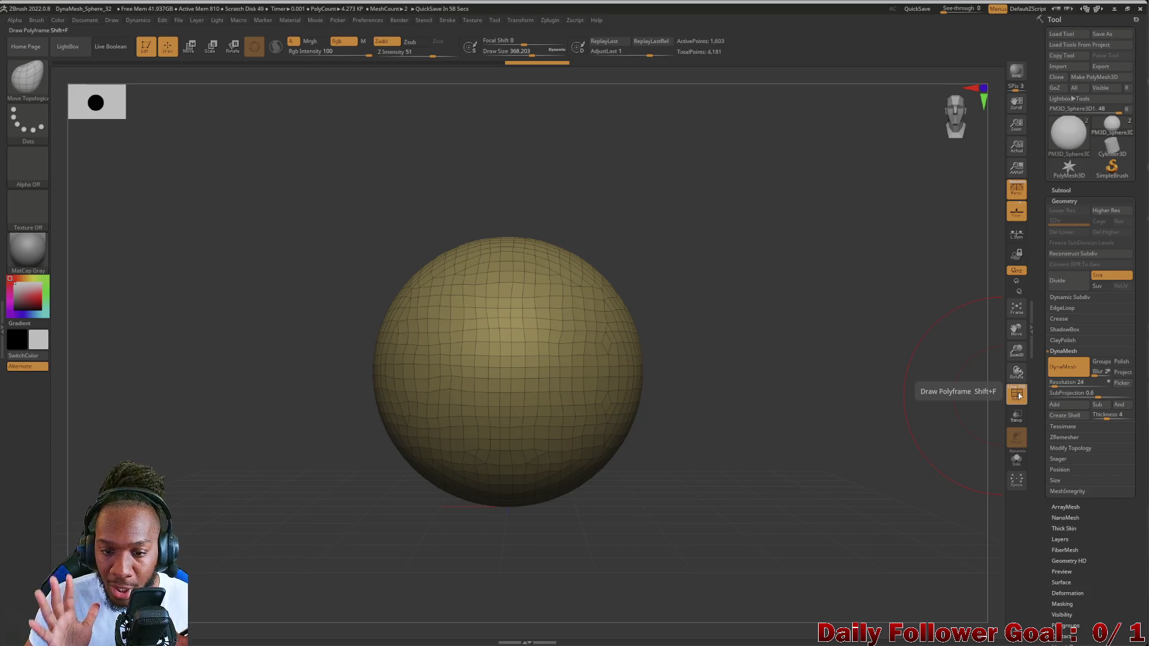
- Turn off the PolyF wireframe and move PM3D_Sphere3D1 above PolySphere in the subtool list
left_click(1019, 396)
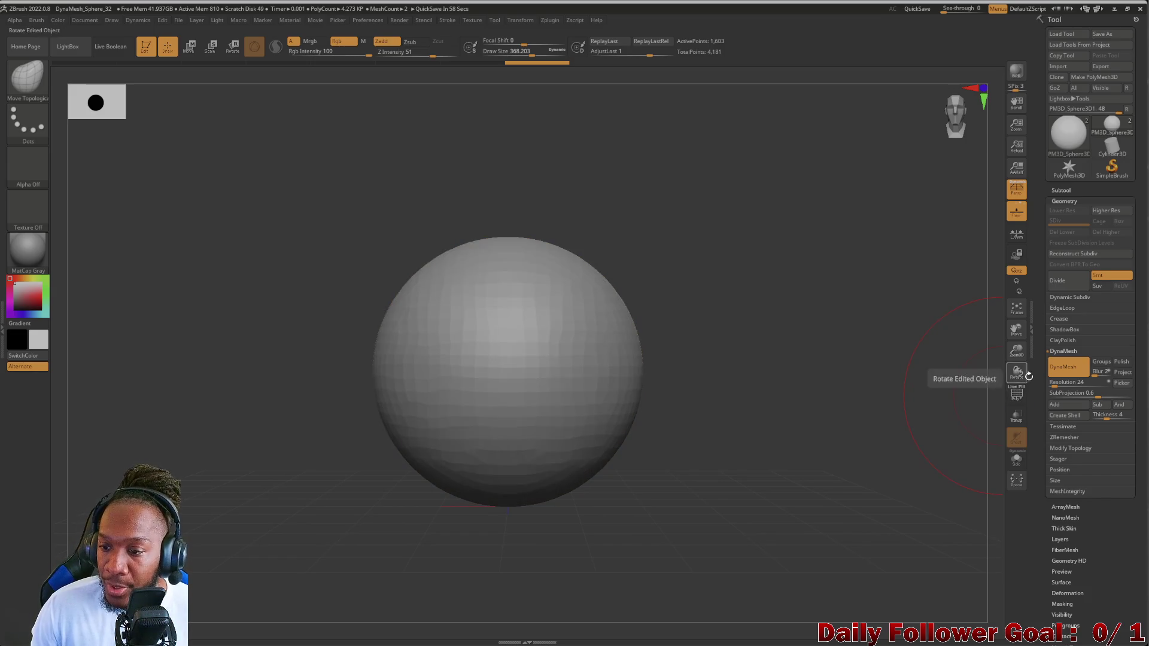
left_click(1063, 197)
left_click(1062, 191)
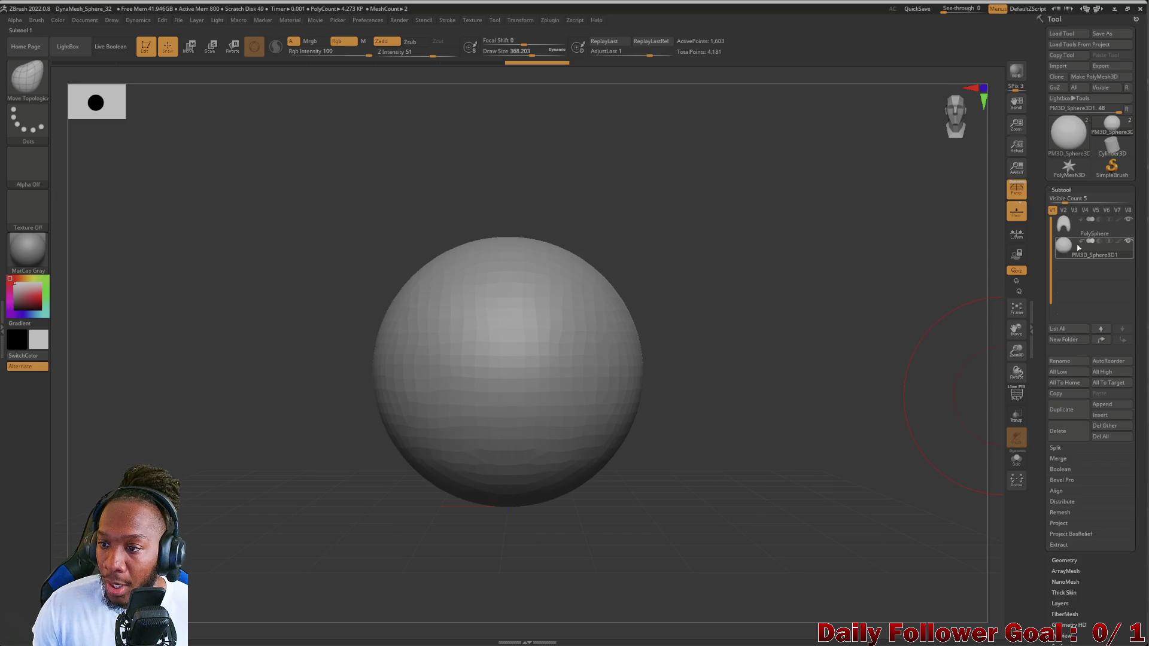
left_click_drag(1079, 248, 1114, 221)
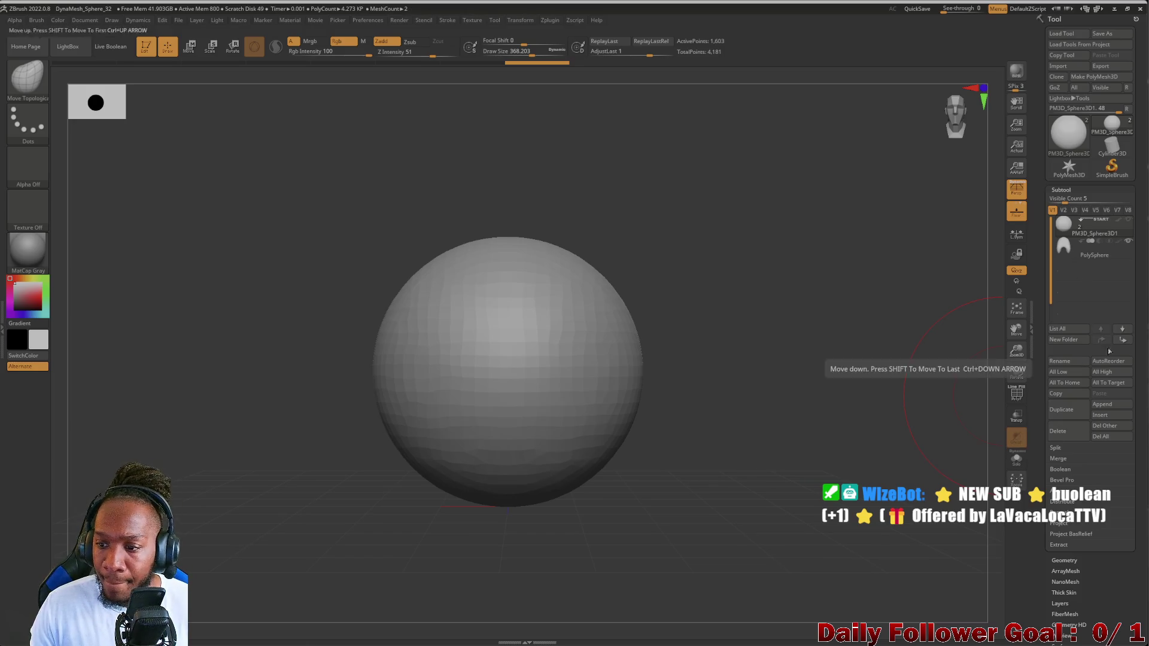
- Duplicate the sphere, place the copy below PolySphere, and select PolySphere
left_click(1061, 409)
left_click_drag(1074, 247, 1084, 269)
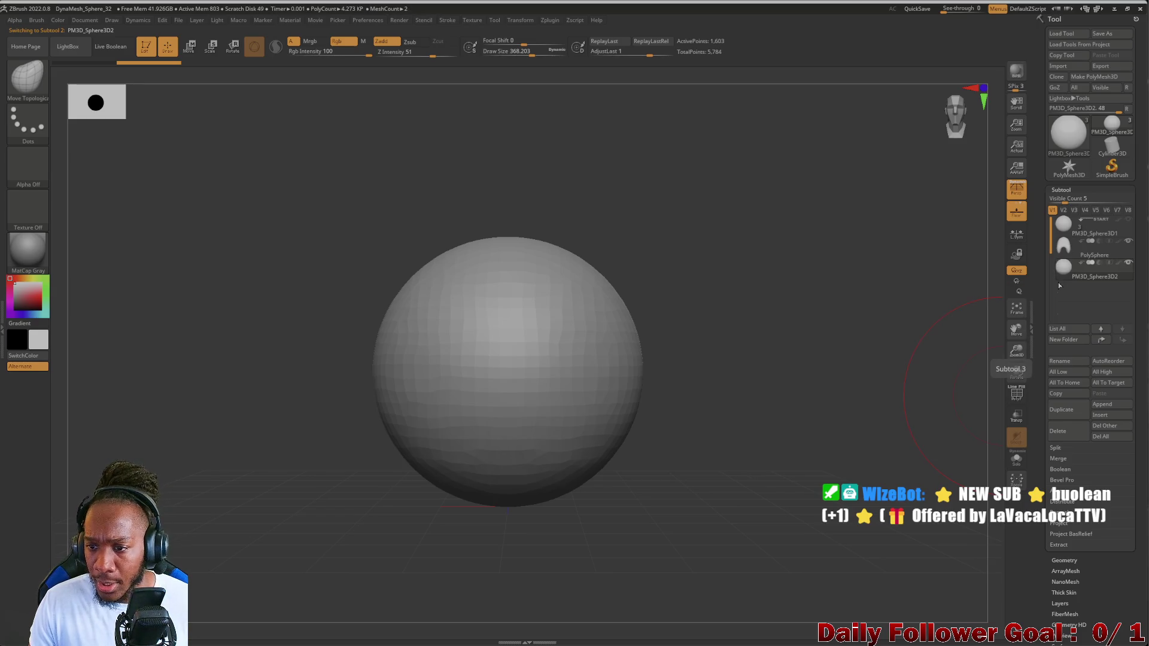
mouse_move(1076, 266)
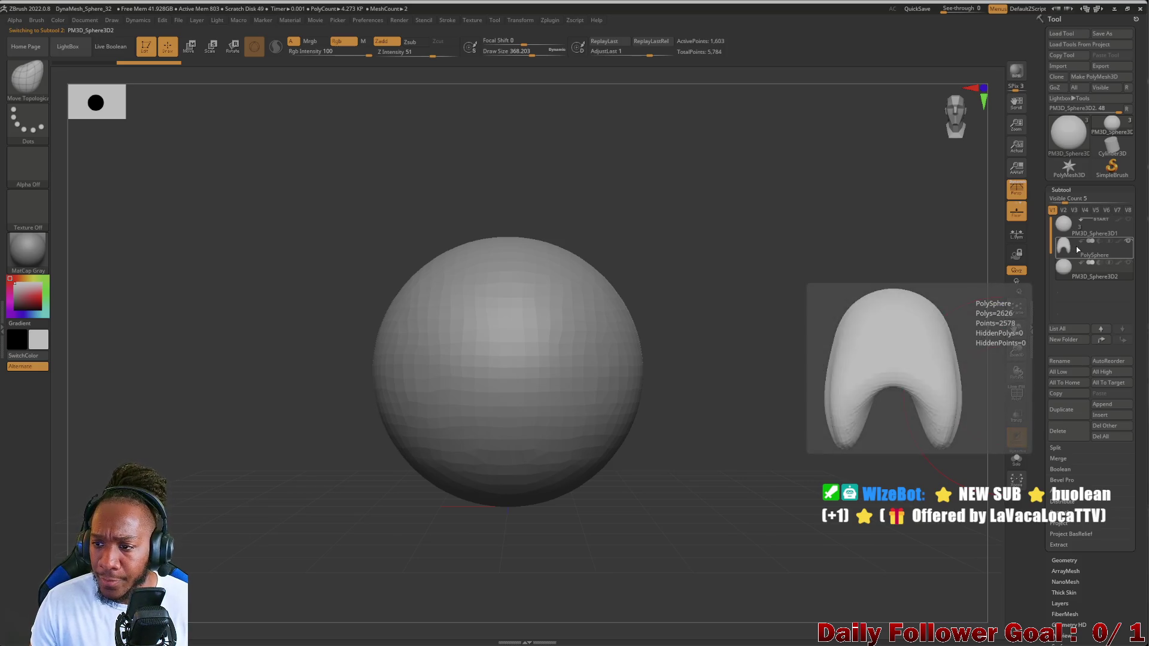
left_click(1077, 248)
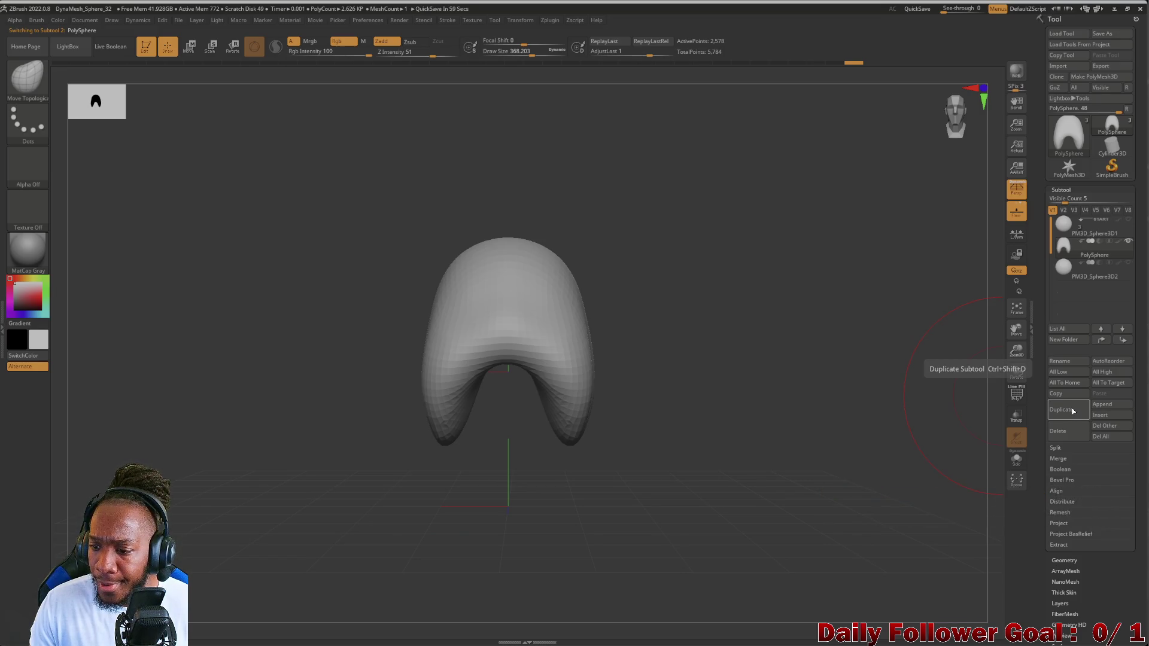
- Duplicate the PolySphere and move the copy down below the original with Transpose Move
left_click(1073, 411)
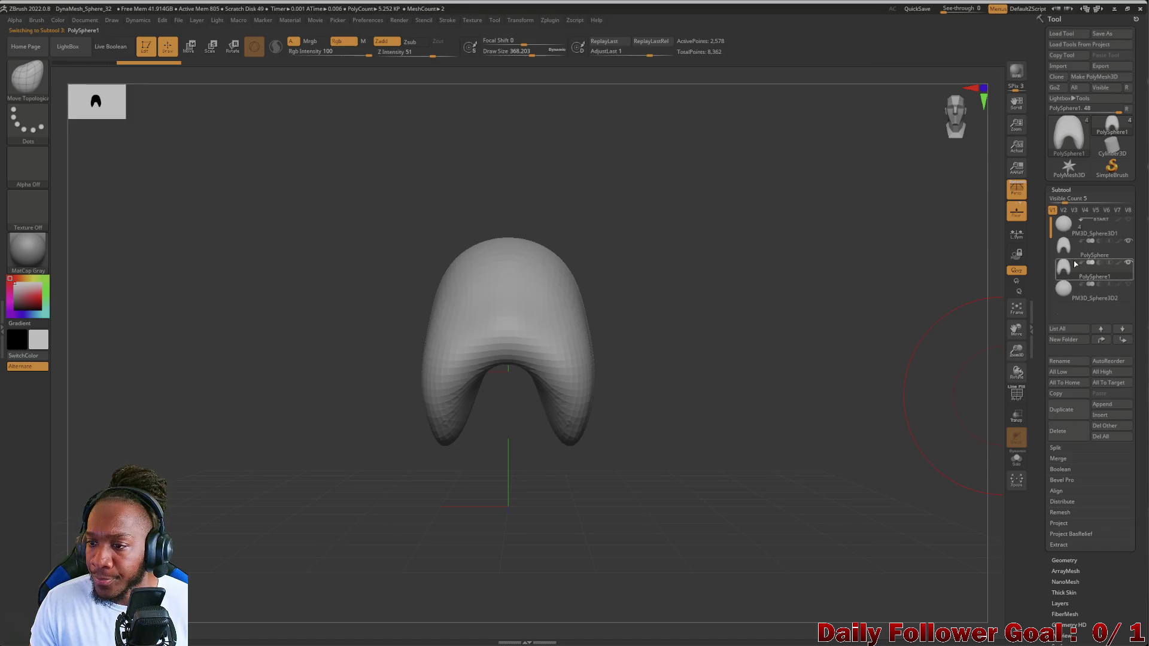
mouse_move(1079, 271)
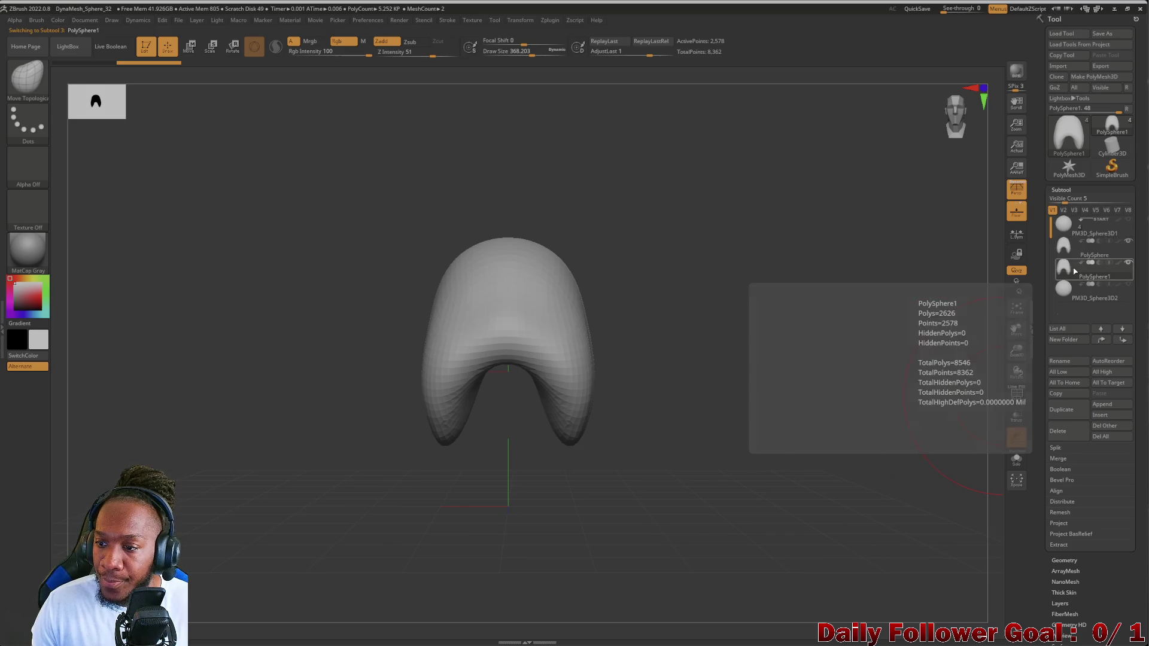
mouse_move(169, 490)
left_mouse_down()
mouse_move(189, 449)
mouse_move(429, 457)
left_mouse_up()
left_click(189, 46)
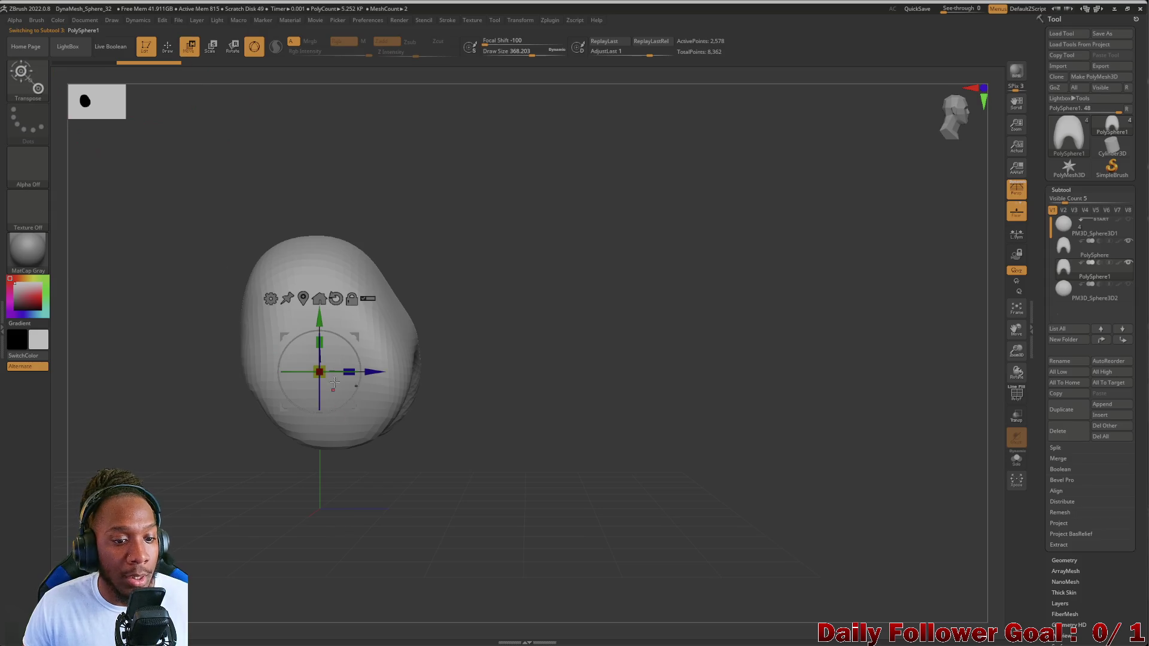
mouse_move(327, 320)
left_mouse_down("ctrl")
mouse_move(328, 532)
mouse_move(328, 504)
left_mouse_up("ctrl")
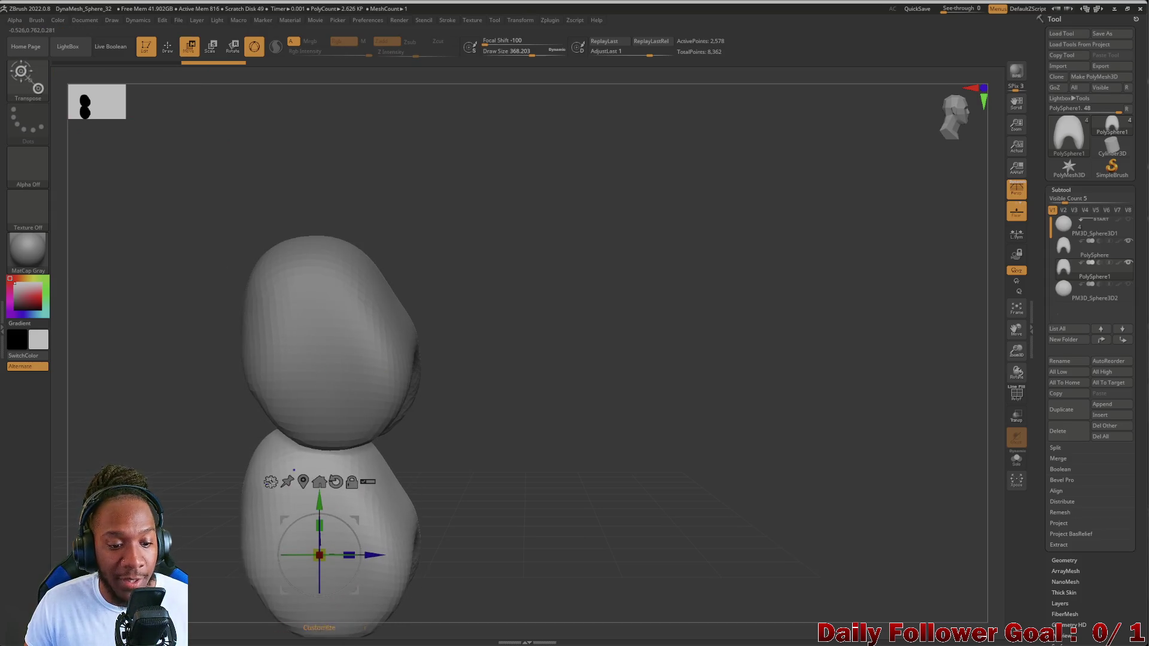
left_click_drag(170, 507, 284, 373, "alt")
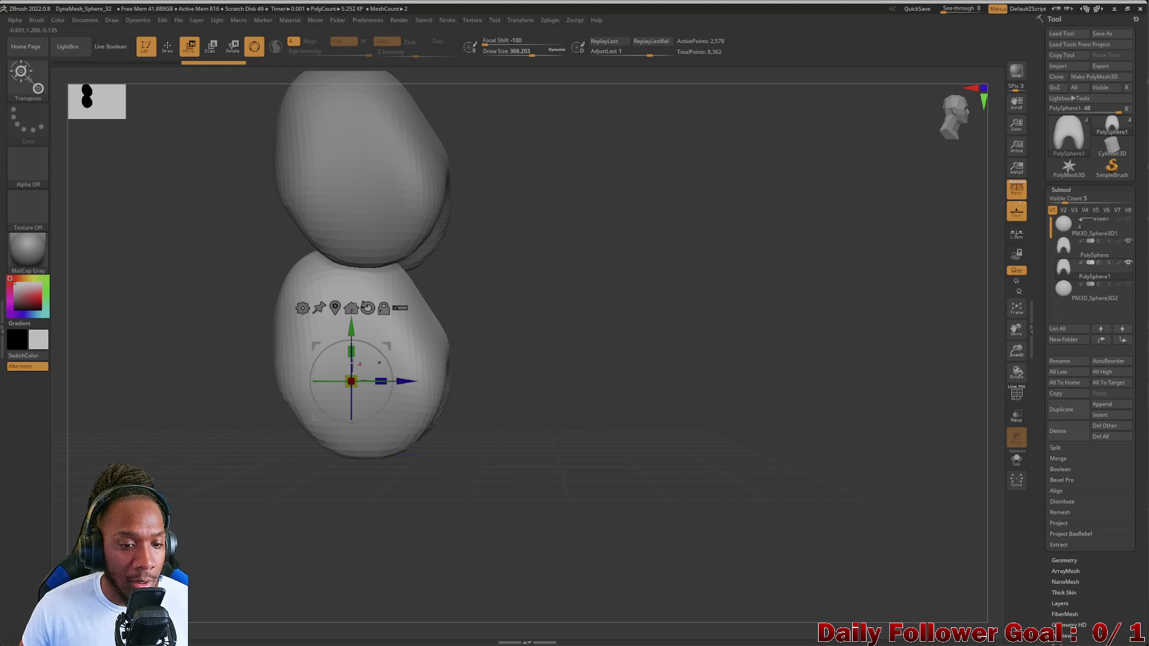
- Rotate the copy 180° upside down, turn Persp off, and raise it to touch the original
mouse_move(352, 361)
left_mouse_down()
mouse_move(223, 505)
mouse_move(256, 507)
mouse_move(237, 511)
mouse_move(195, 477)
mouse_move(210, 483)
mouse_move(212, 468)
left_mouse_up()
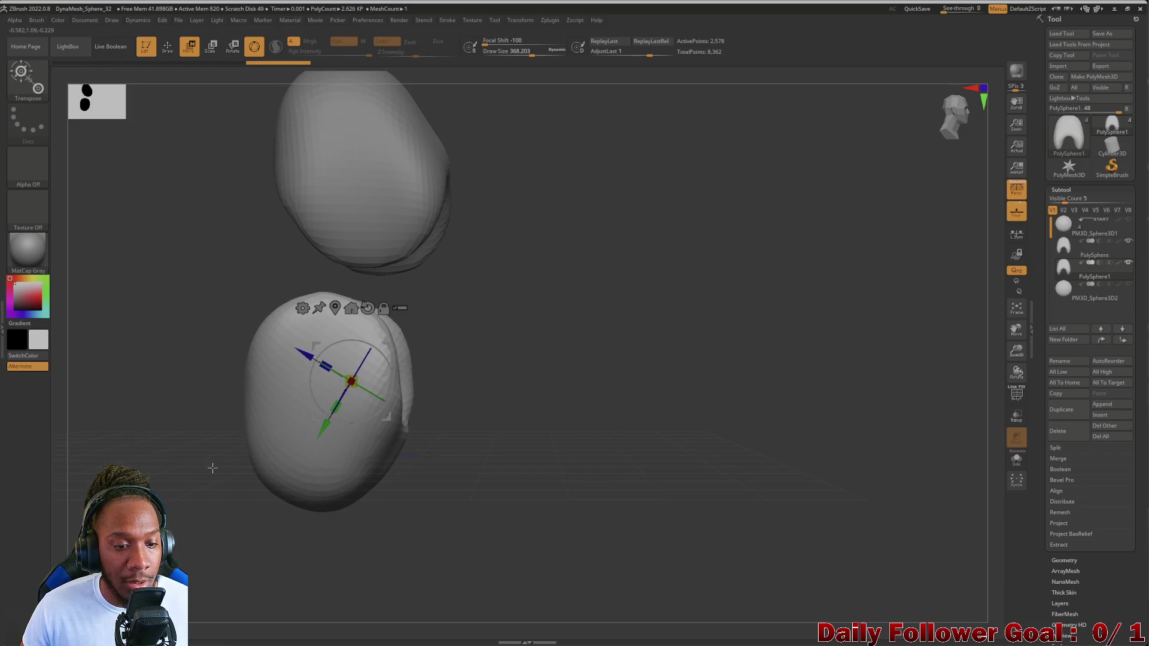
key("ctrl+z")
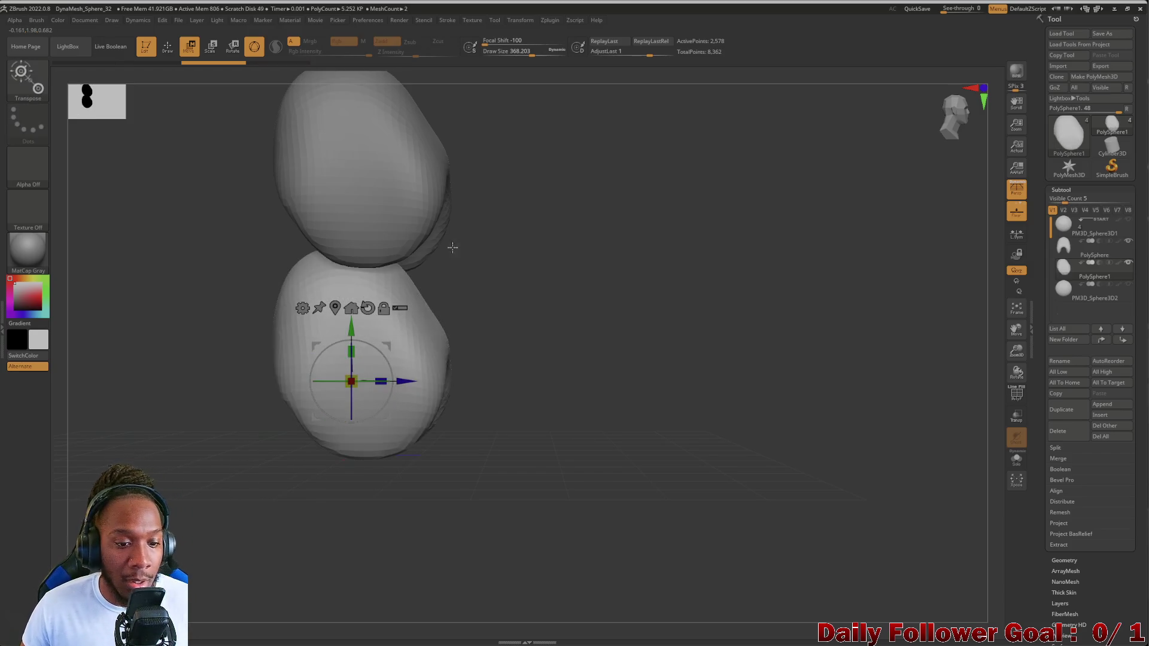
mouse_move(362, 344)
left_mouse_down()
mouse_move(335, 454)
mouse_move(311, 491)
mouse_move(281, 479)
mouse_move(322, 481)
left_mouse_up()
mouse_move(334, 379)
left_mouse_down()
mouse_move(201, 439)
mouse_move(198, 417)
left_mouse_up()
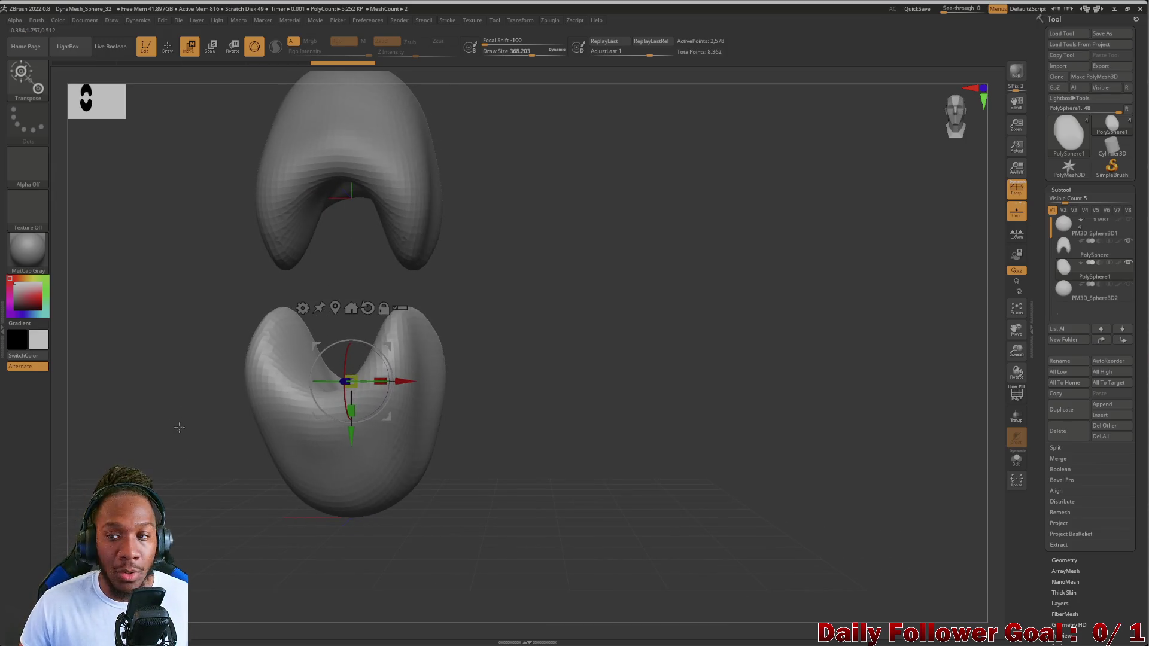
key("p")
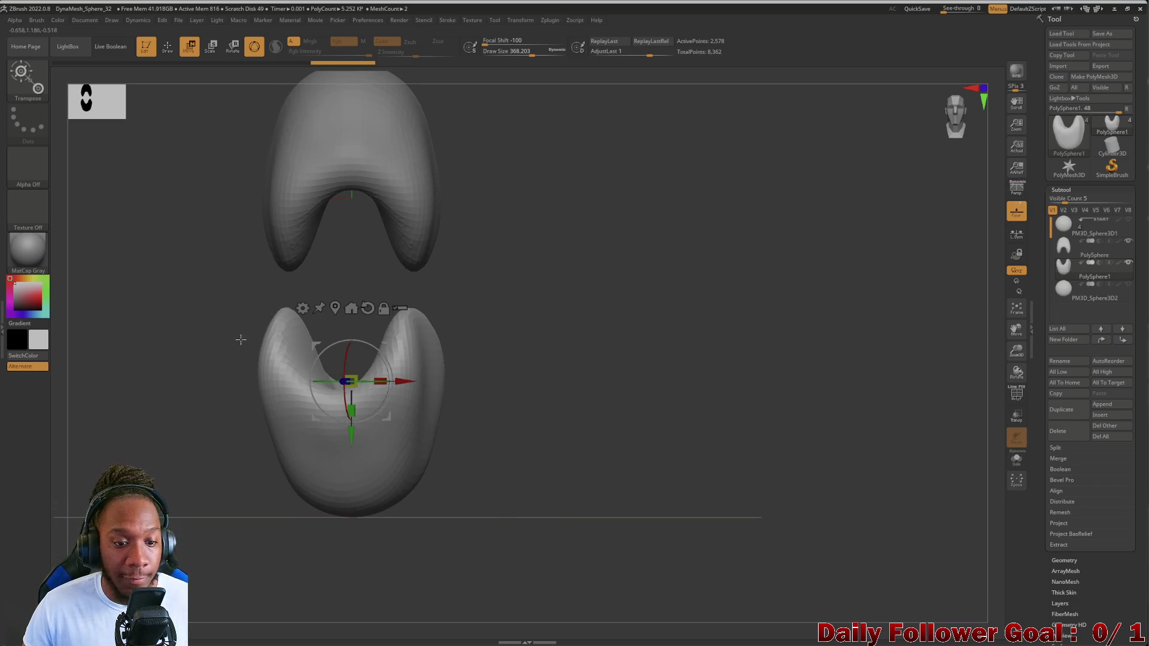
left_click_drag(318, 375, 350, 416)
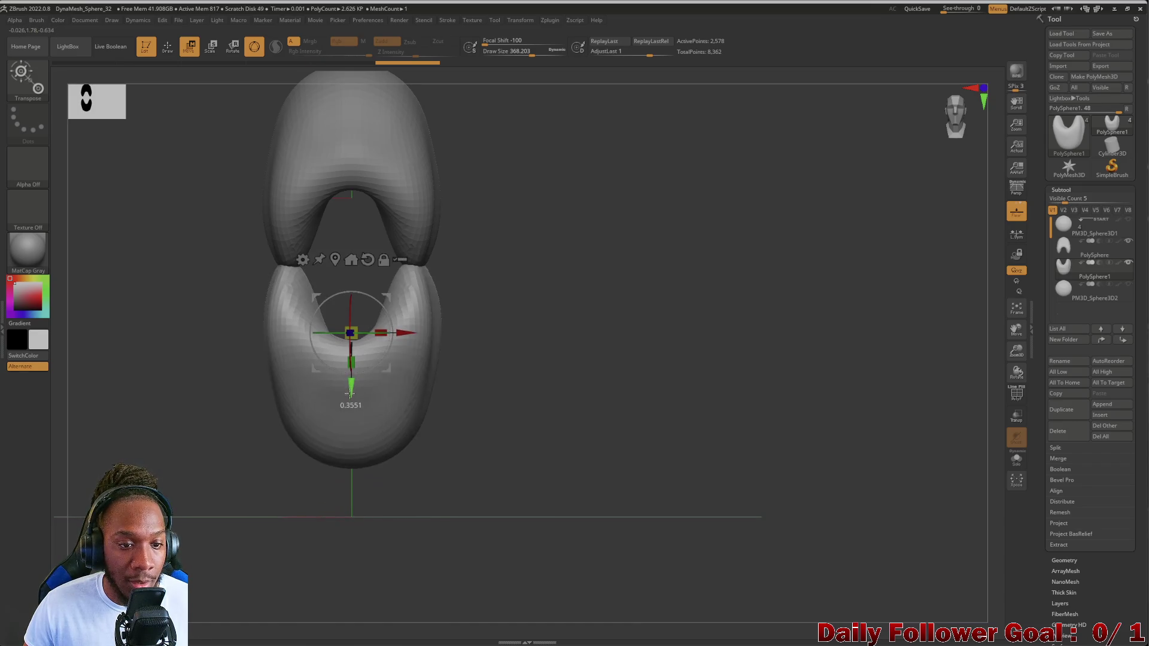
mouse_move(154, 398)
left_mouse_down()
mouse_move(165, 408)
mouse_move(175, 359)
mouse_move(199, 405)
left_mouse_up()
left_click_drag(405, 341, 398, 342)
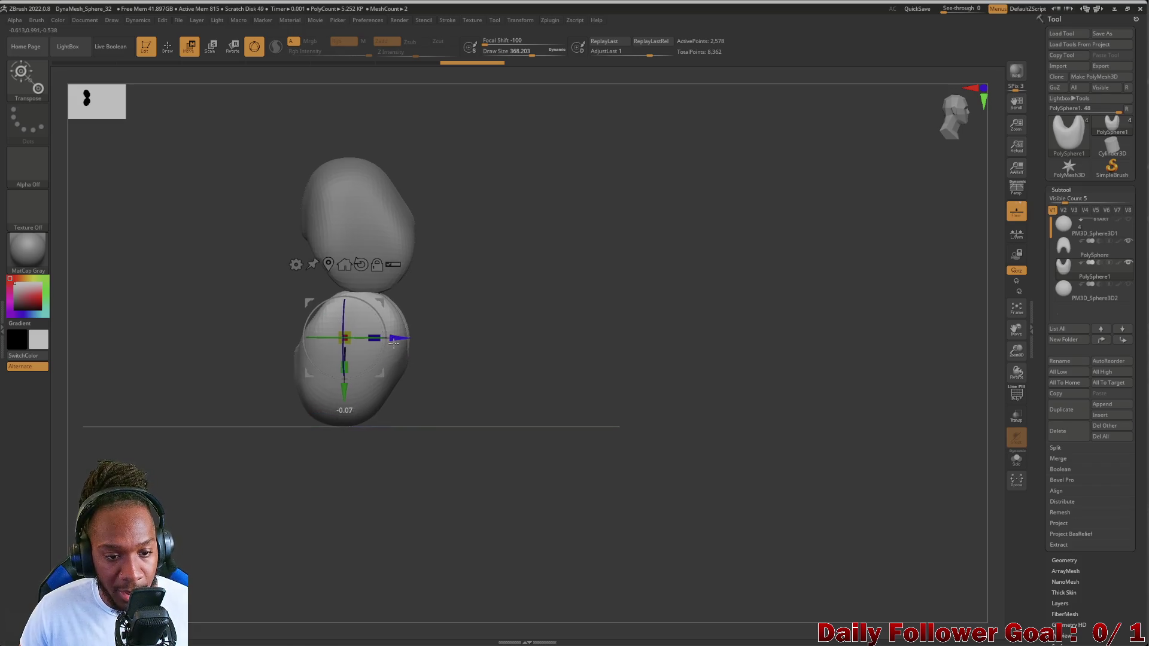
mouse_move(235, 390)
left_mouse_down()
mouse_move(169, 398)
mouse_move(251, 392)
mouse_move(172, 393)
mouse_move(180, 377)
mouse_move(233, 379)
mouse_move(246, 408)
mouse_move(199, 402)
mouse_move(188, 388)
left_mouse_up()
- Return to Draw mode, smooth the flipped lower arch, and select the upper PolySphere
key("q")
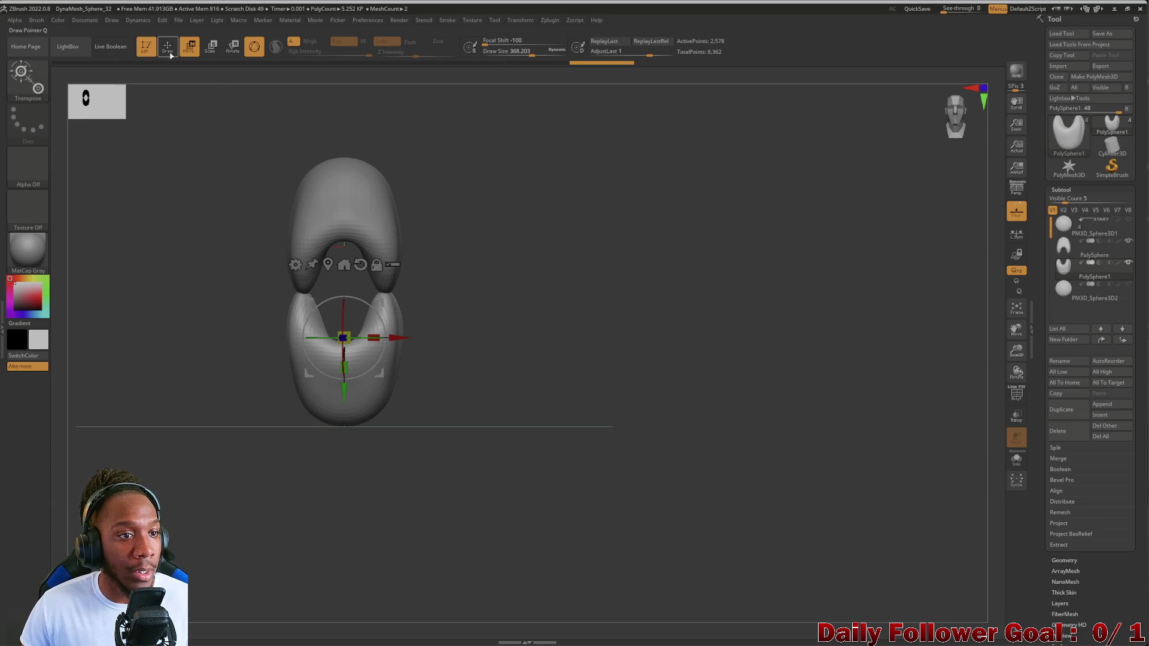
mouse_move(245, 400)
left_mouse_down()
mouse_move(200, 346)
mouse_move(258, 376)
left_mouse_up()
mouse_move(331, 370)
left_mouse_down()
mouse_move(200, 411)
mouse_move(314, 424)
mouse_move(311, 399)
left_mouse_up()
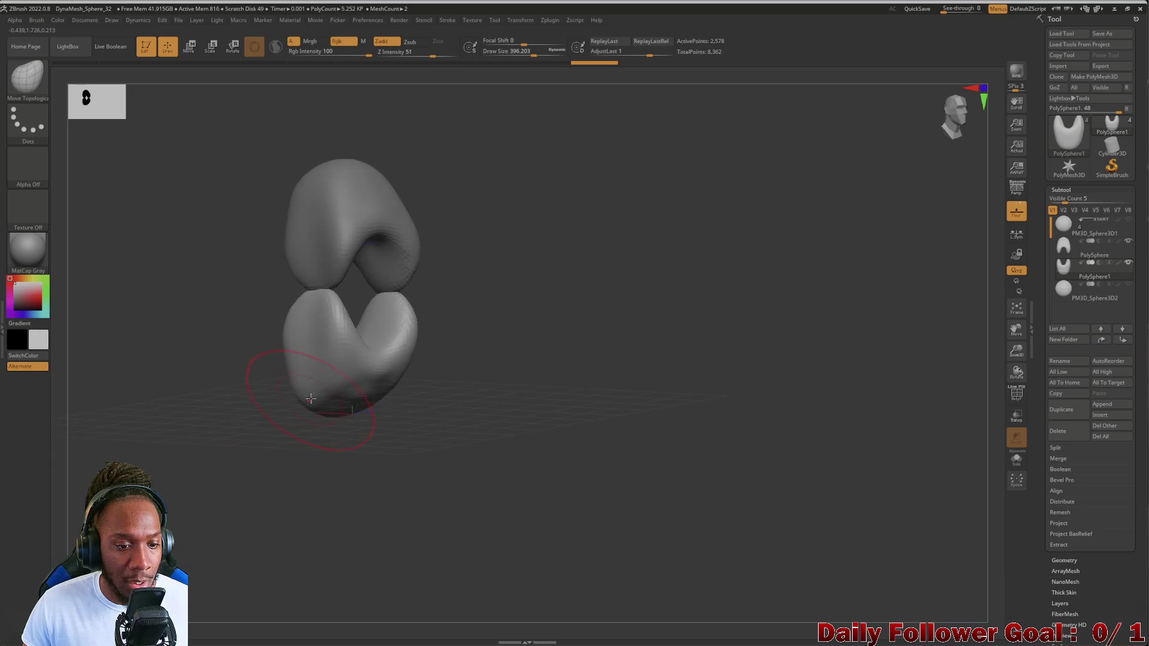
mouse_move(235, 385)
left_mouse_down()
mouse_move(278, 401)
mouse_move(200, 418)
mouse_move(185, 411)
mouse_move(171, 429)
mouse_move(205, 379)
mouse_move(187, 402)
mouse_move(232, 373)
mouse_move(195, 418)
mouse_move(281, 383)
left_mouse_up()
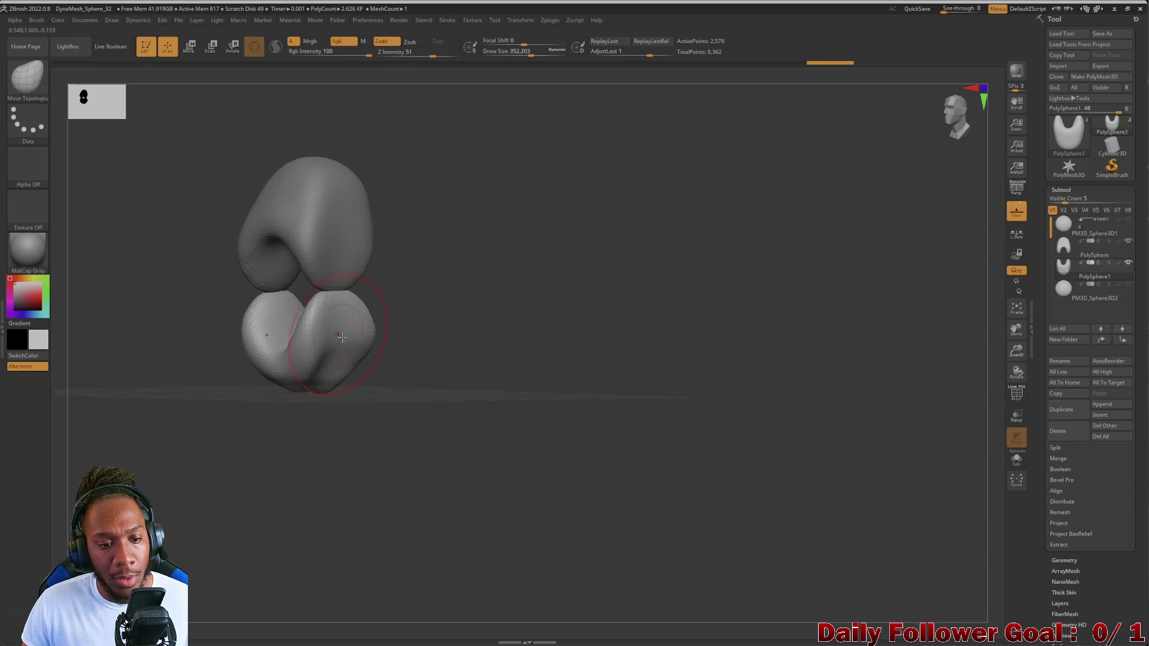
mouse_move(339, 346)
left_mouse_down()
mouse_move(187, 392)
mouse_move(192, 364)
mouse_move(262, 341)
mouse_move(233, 367)
mouse_move(249, 388)
mouse_move(231, 377)
left_mouse_up()
mouse_move(281, 349)
left_mouse_down()
mouse_move(317, 323)
mouse_move(239, 348)
mouse_move(240, 360)
mouse_move(284, 326)
left_mouse_up()
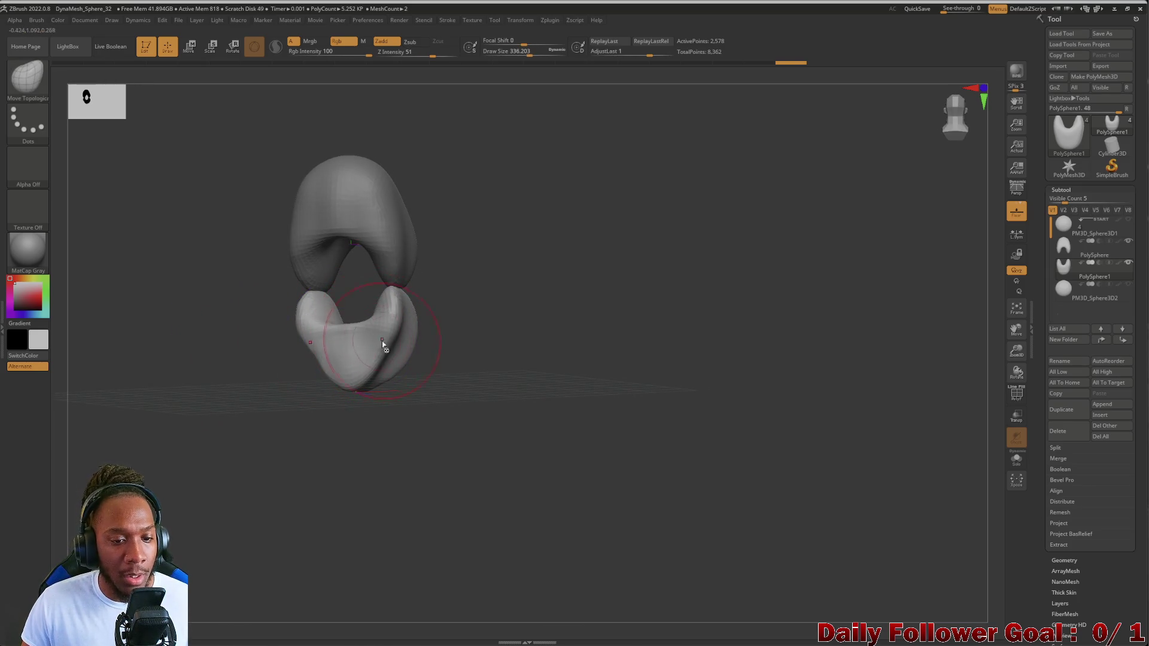
mouse_move(382, 339)
left_mouse_down("shift")
mouse_move(290, 385)
mouse_move(195, 410)
left_mouse_up("shift")
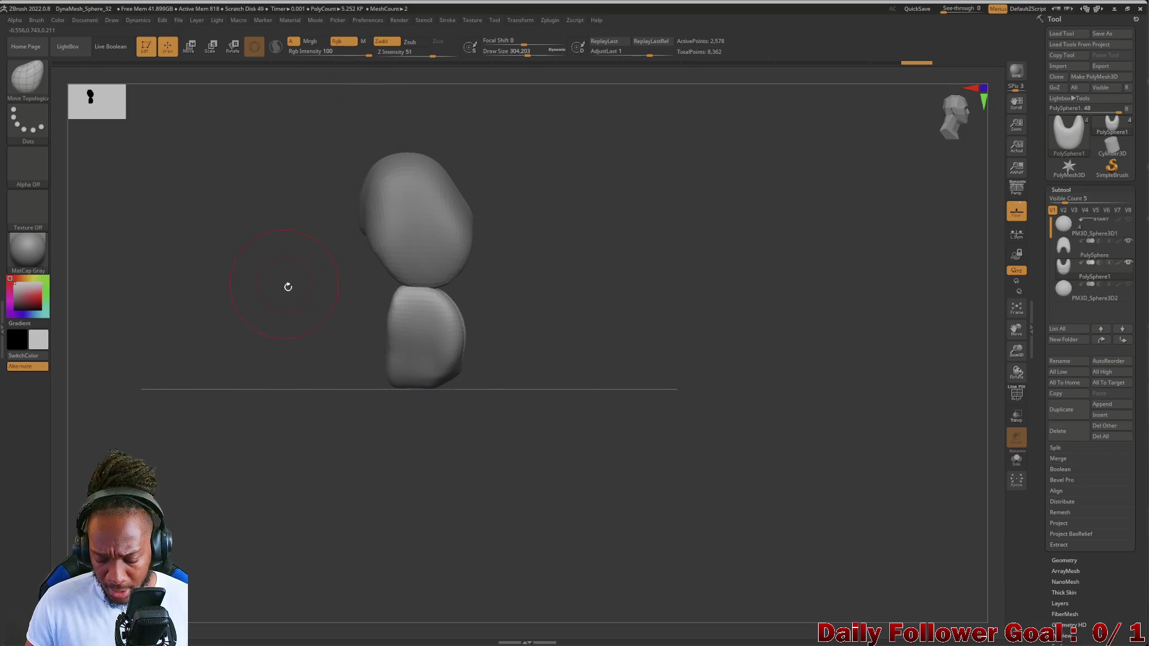
left_click(413, 203, "alt")
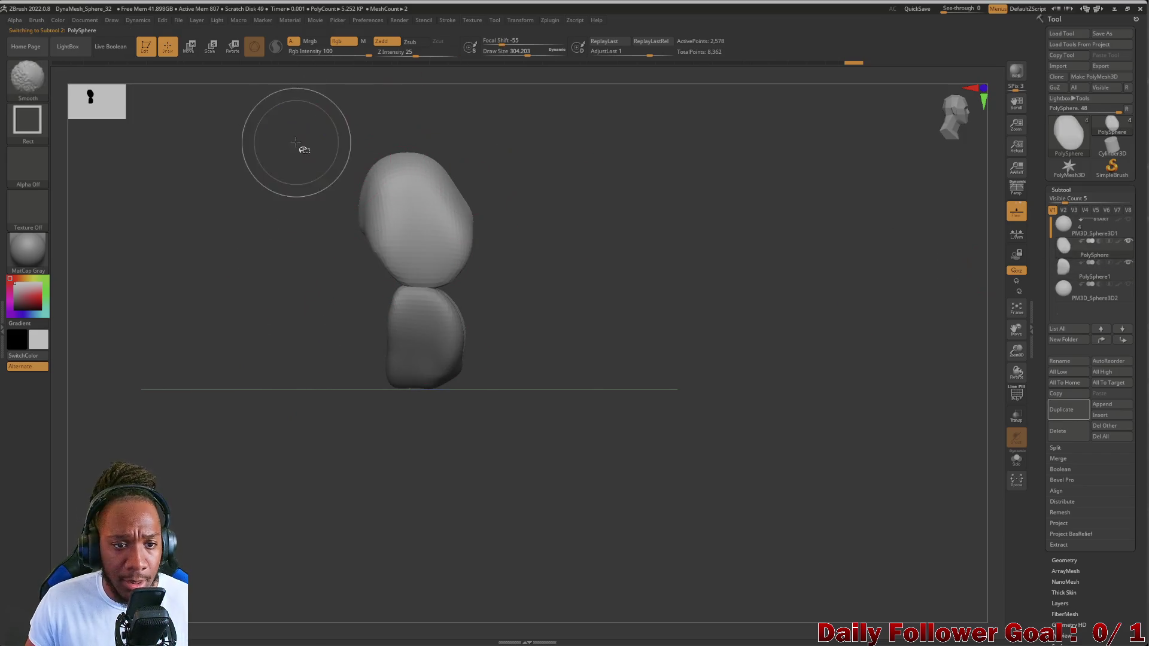
- Pick a rectangle trim brush and cut away the left half of the top shape
mouse_move(280, 120)
left_mouse_down("ctrl+shift")
mouse_move(389, 174)
mouse_move(389, 299)
left_mouse_up("ctrl+shift")
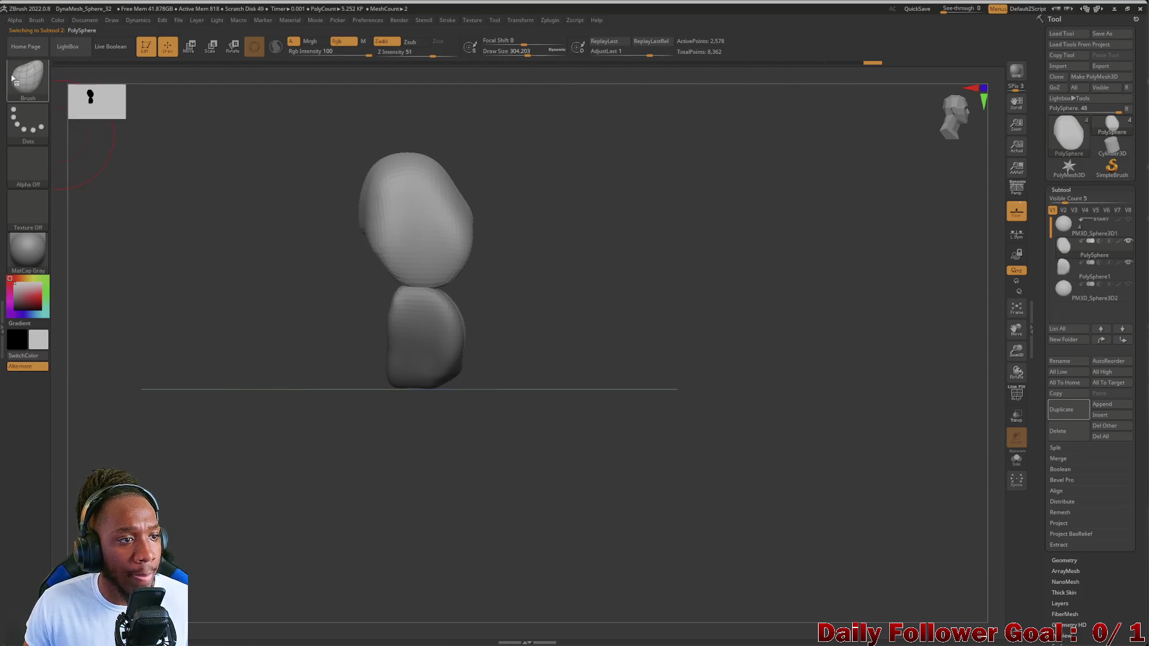
left_click(28, 76)
left_click(42, 96)
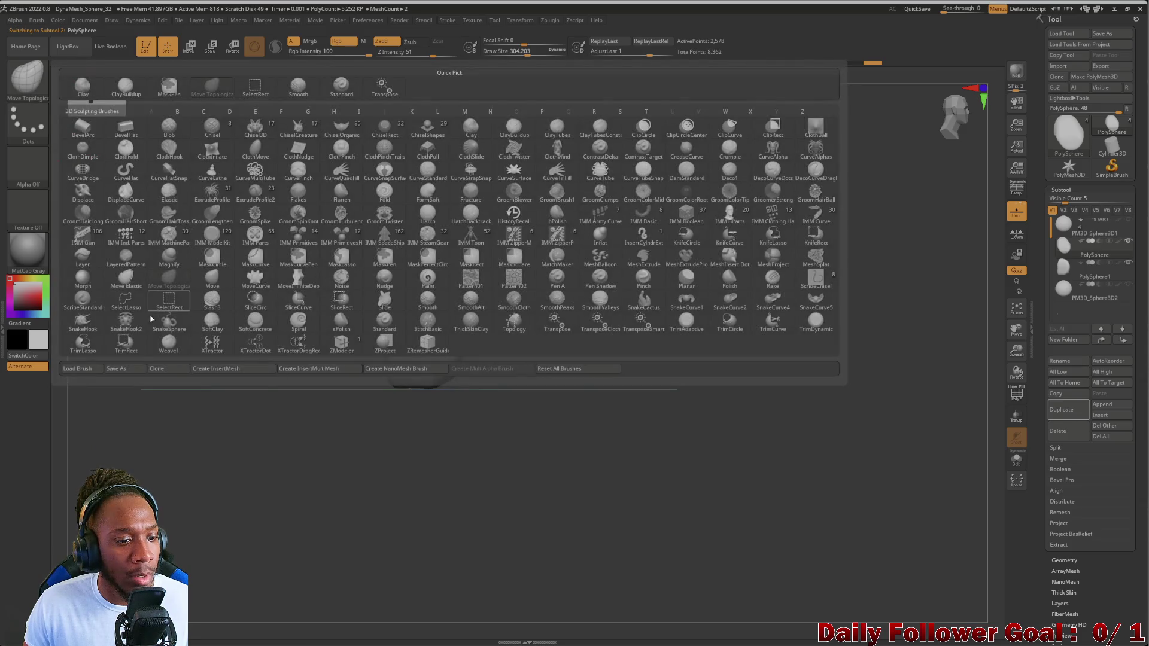
left_click(125, 347)
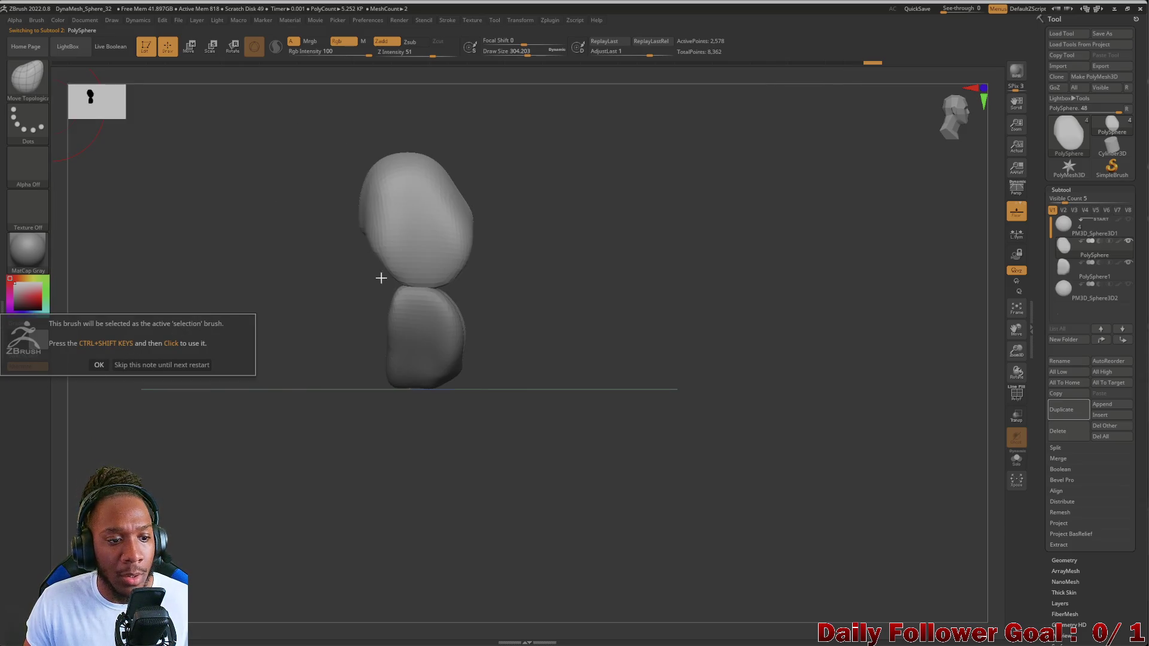
left_click(97, 365)
mouse_move(264, 140)
left_mouse_down("ctrl+shift")
mouse_move(359, 156)
mouse_move(379, 323)
mouse_move(398, 307)
left_mouse_up("ctrl+shift")
key("ctrl+z")
key("ctrl+shift+z")
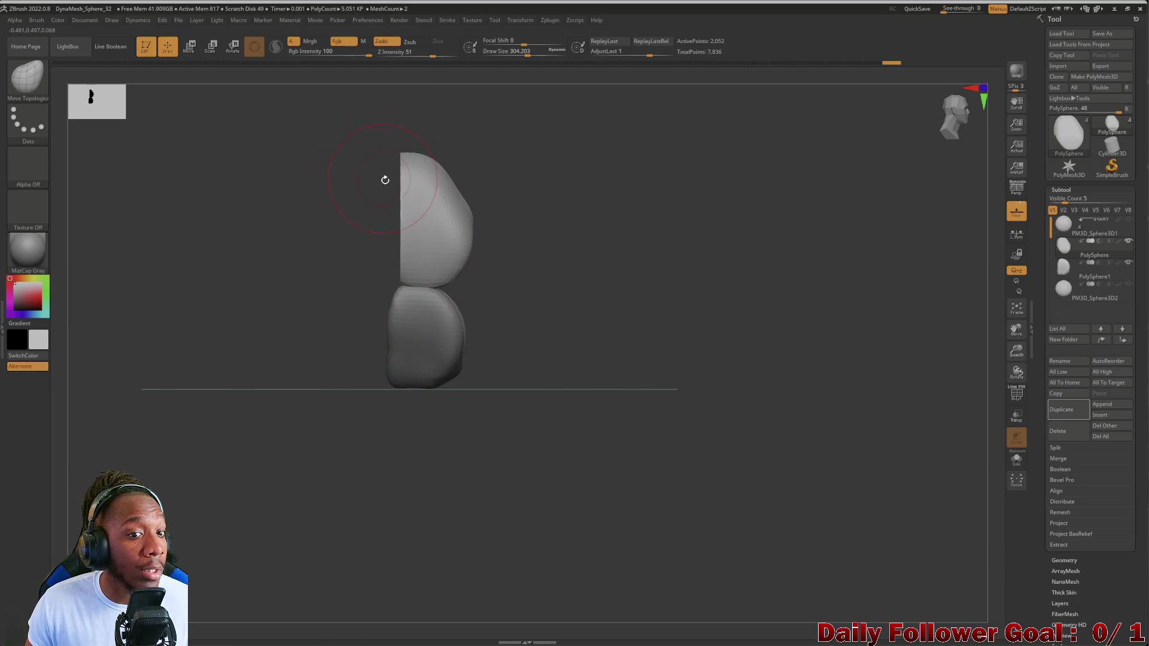
- Orbit to a side view of the trimmed shape and select the PM3D_Sphere3D2 subtool
mouse_move(374, 399)
left_mouse_down()
mouse_move(200, 384)
mouse_move(195, 367)
mouse_move(180, 374)
mouse_move(189, 353)
mouse_move(239, 359)
mouse_move(200, 367)
mouse_move(207, 380)
mouse_move(153, 405)
mouse_move(177, 418)
mouse_move(177, 405)
mouse_move(254, 367)
mouse_move(292, 362)
left_mouse_up()
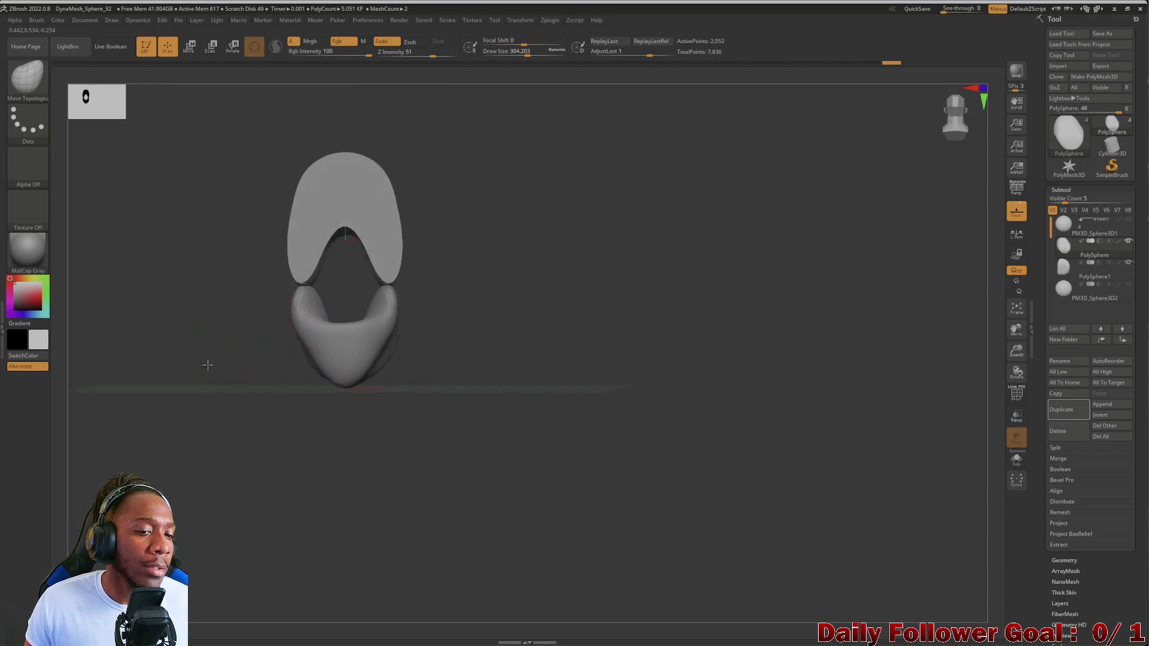
mouse_move(207, 361)
left_mouse_down("shift")
mouse_move(187, 393)
mouse_move(185, 375)
mouse_move(201, 408)
mouse_move(244, 352)
mouse_move(294, 407)
left_mouse_up("shift")
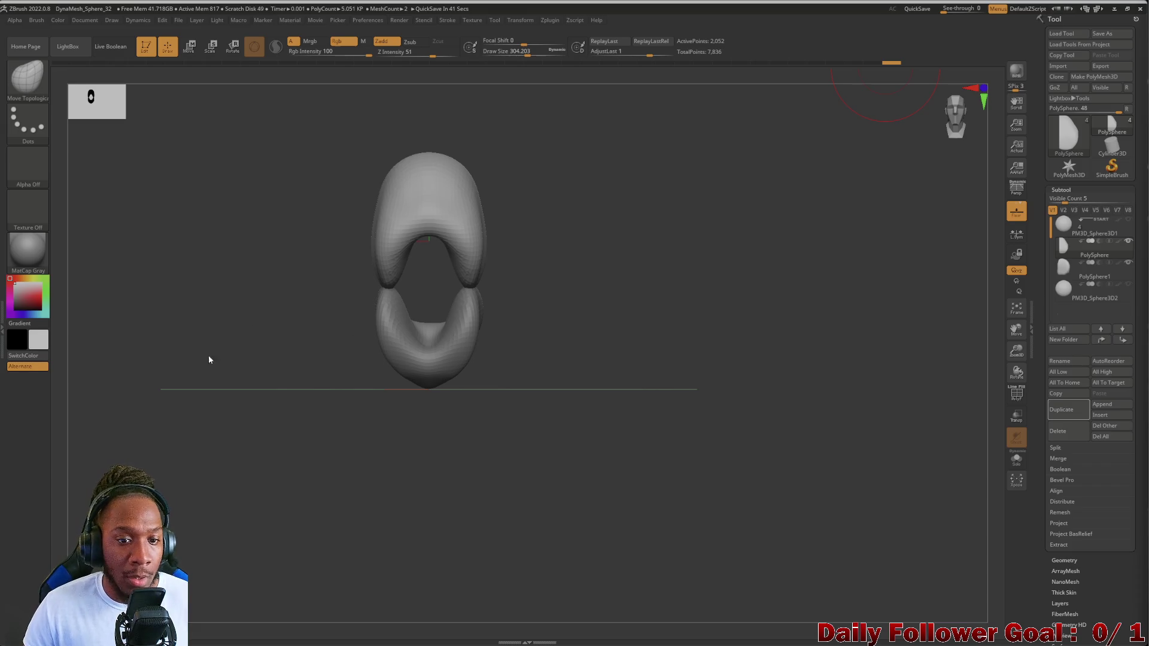
mouse_move(208, 359)
left_mouse_down()
mouse_move(234, 361)
mouse_move(310, 318)
mouse_move(271, 305)
mouse_move(230, 344)
mouse_move(197, 449)
left_mouse_up()
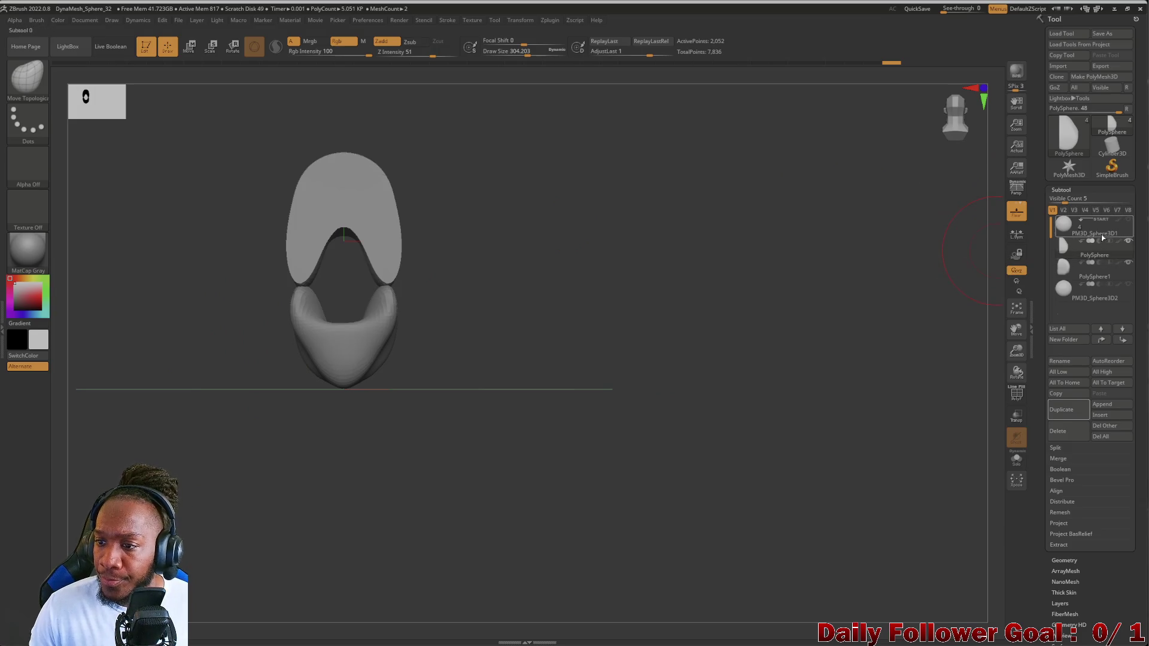
left_click(1125, 289)
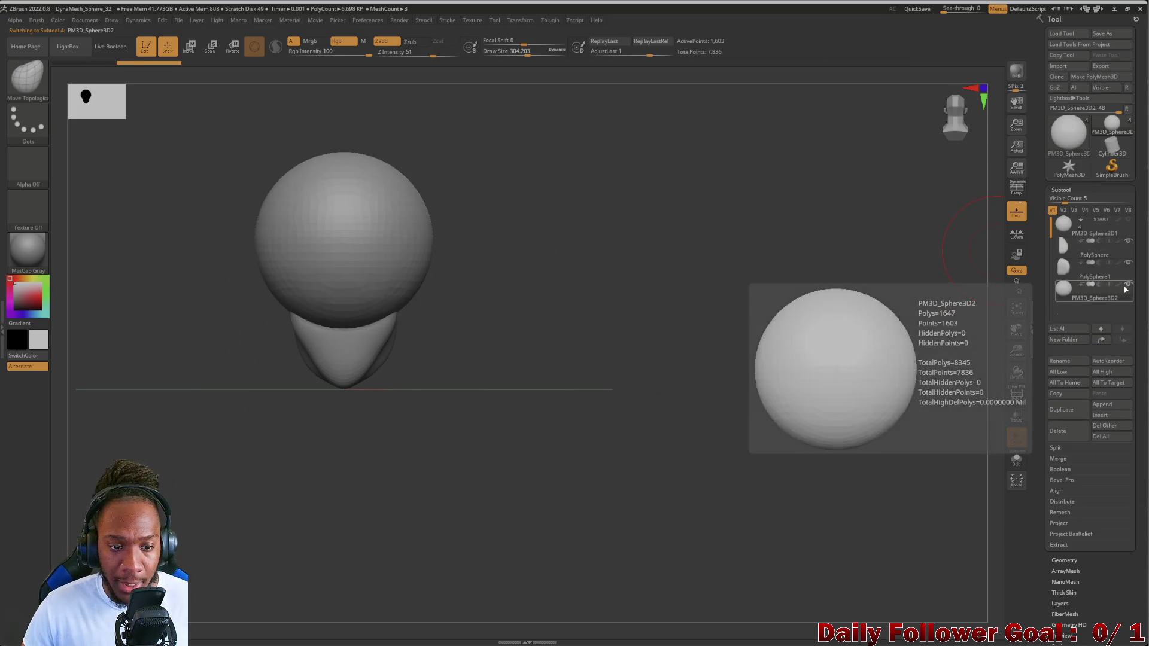
- Return to Move Topological, enlarge the brush, and try a gap-closing stroke, then undo it
left_click_drag(160, 364, 147, 364, "shift")
mouse_move(221, 353)
left_mouse_down()
mouse_move(188, 361)
mouse_move(215, 375)
mouse_move(230, 361)
left_mouse_up()
key("b")
key("m")
key("t")
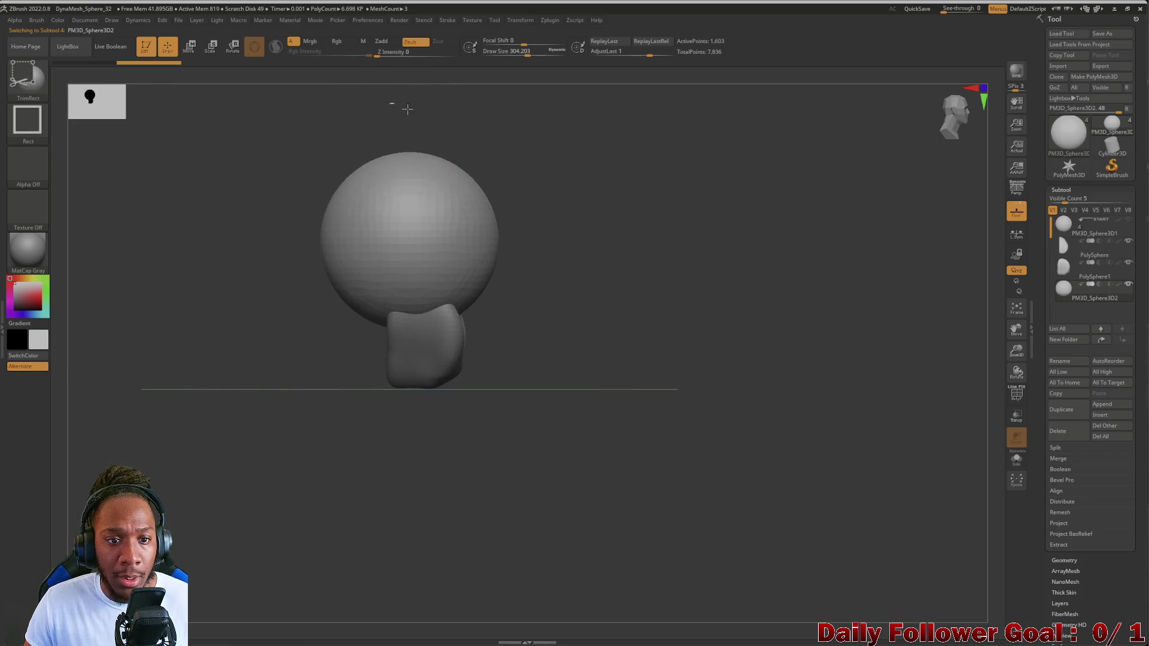
mouse_move(513, 575)
left_mouse_down()
mouse_move(219, 413)
mouse_move(171, 400)
left_mouse_up()
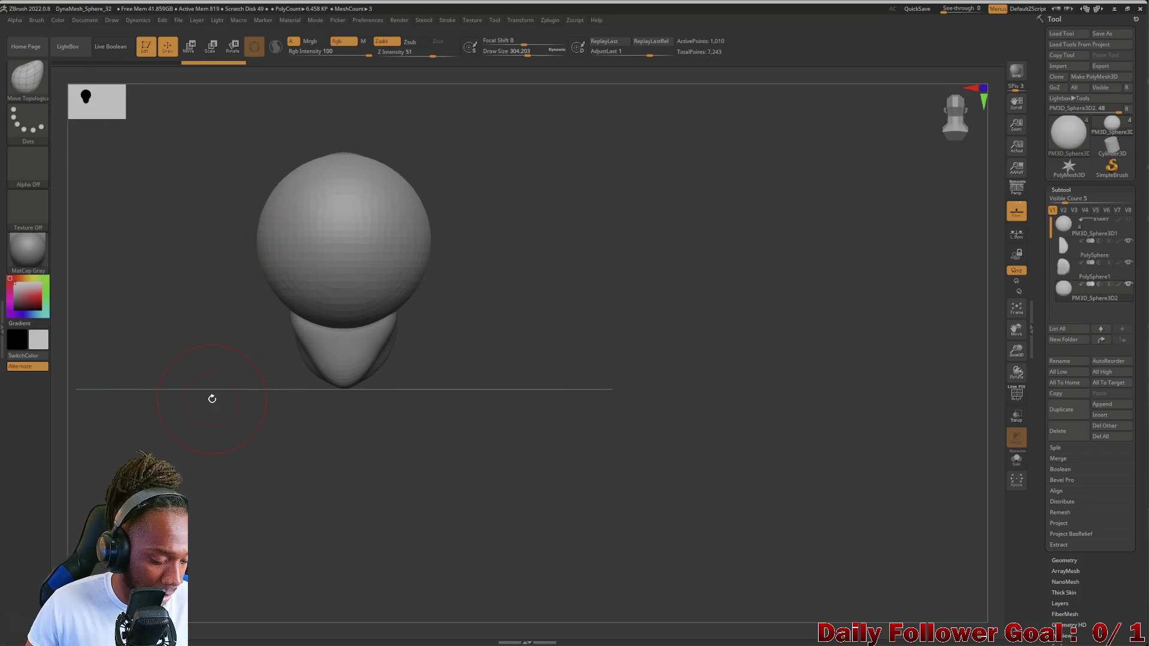
mouse_move(200, 282)
left_mouse_down()
mouse_move(189, 305)
mouse_move(234, 287)
mouse_move(185, 287)
mouse_move(253, 374)
left_mouse_up()
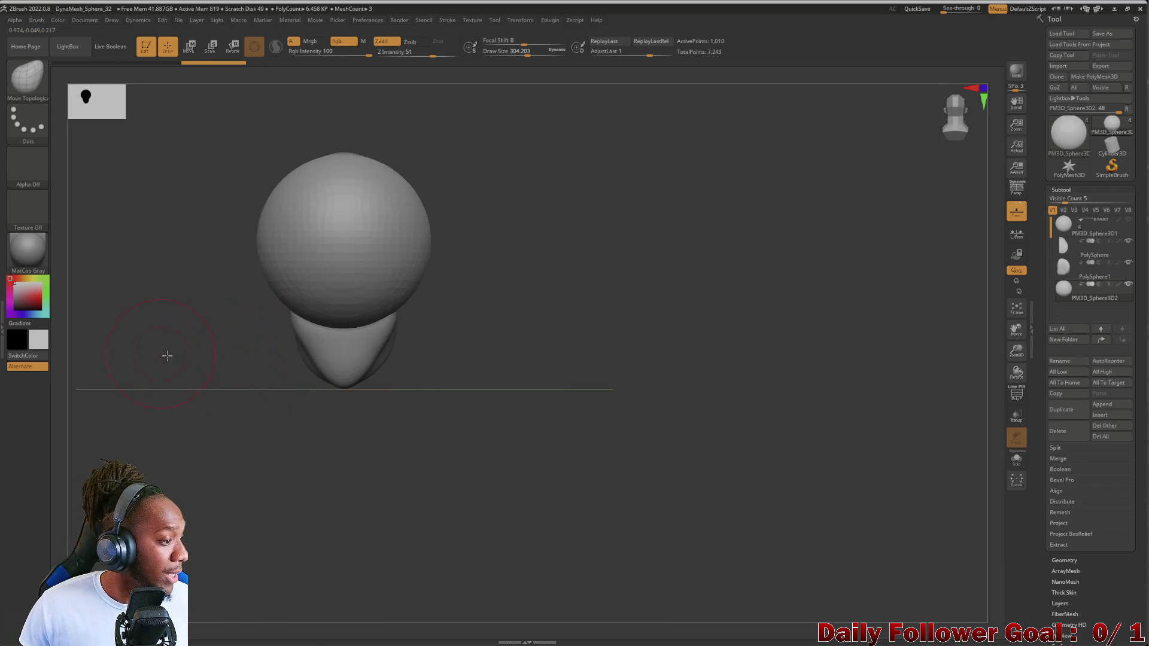
mouse_move(167, 355)
left_mouse_down()
mouse_move(182, 377)
mouse_move(254, 315)
left_mouse_up()
key("bracketright")
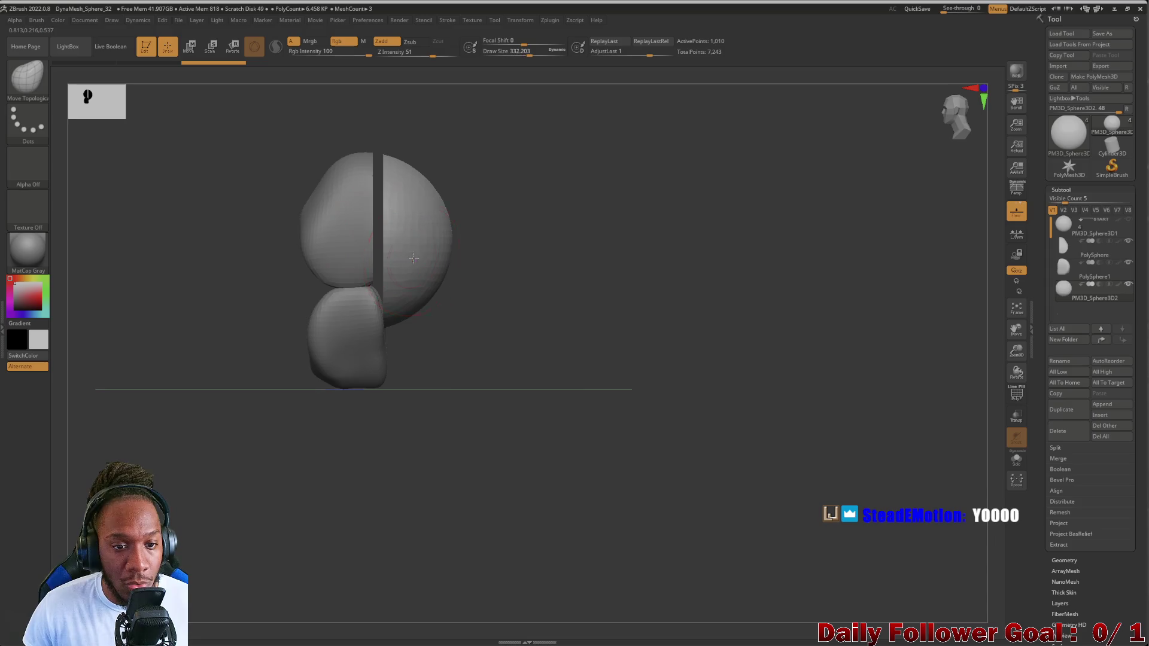
key("bracketright")
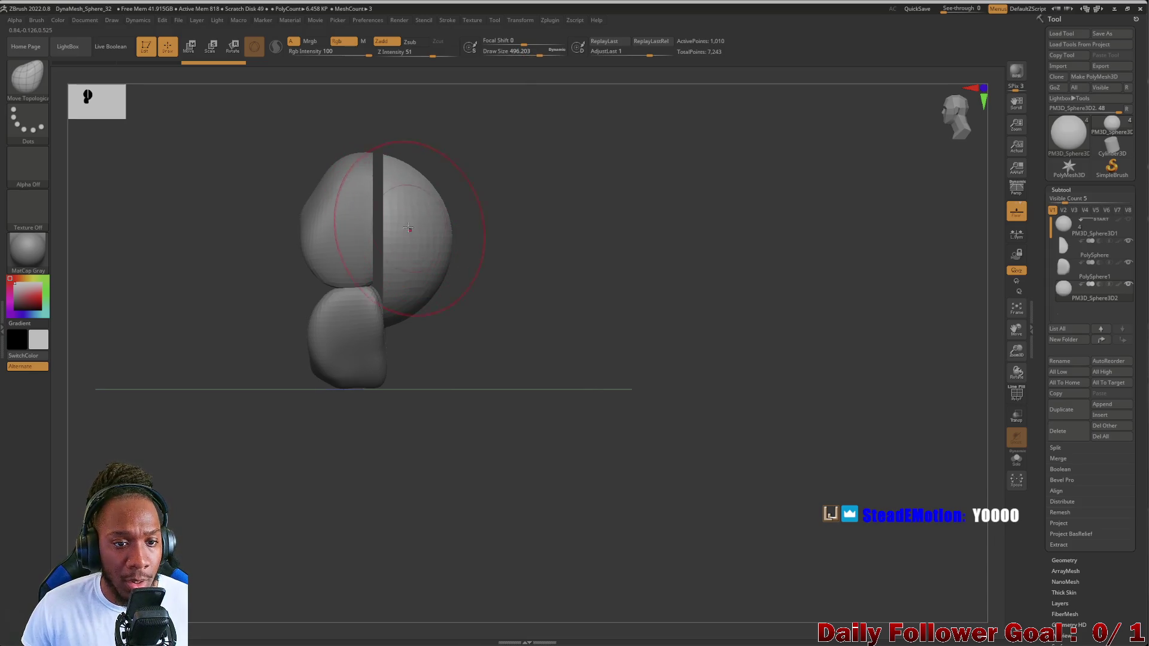
left_click_drag(396, 204, 376, 184)
key("ctrl+z")
key("ctrl+z")
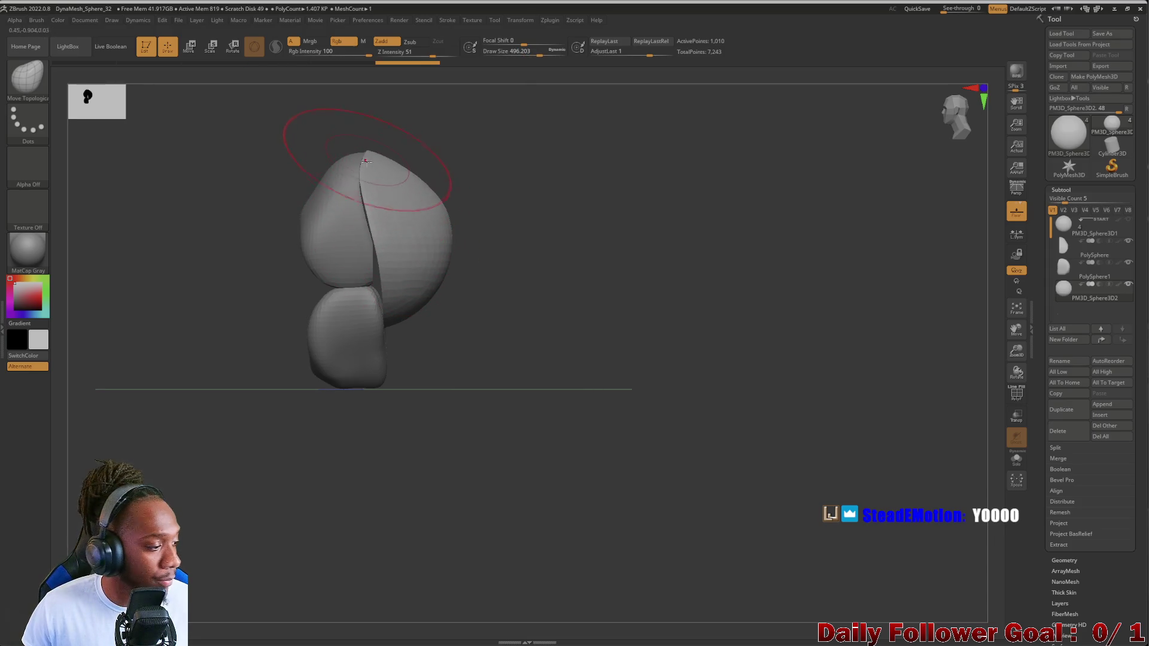
key("ctrl+z")
key("ctrl+z")
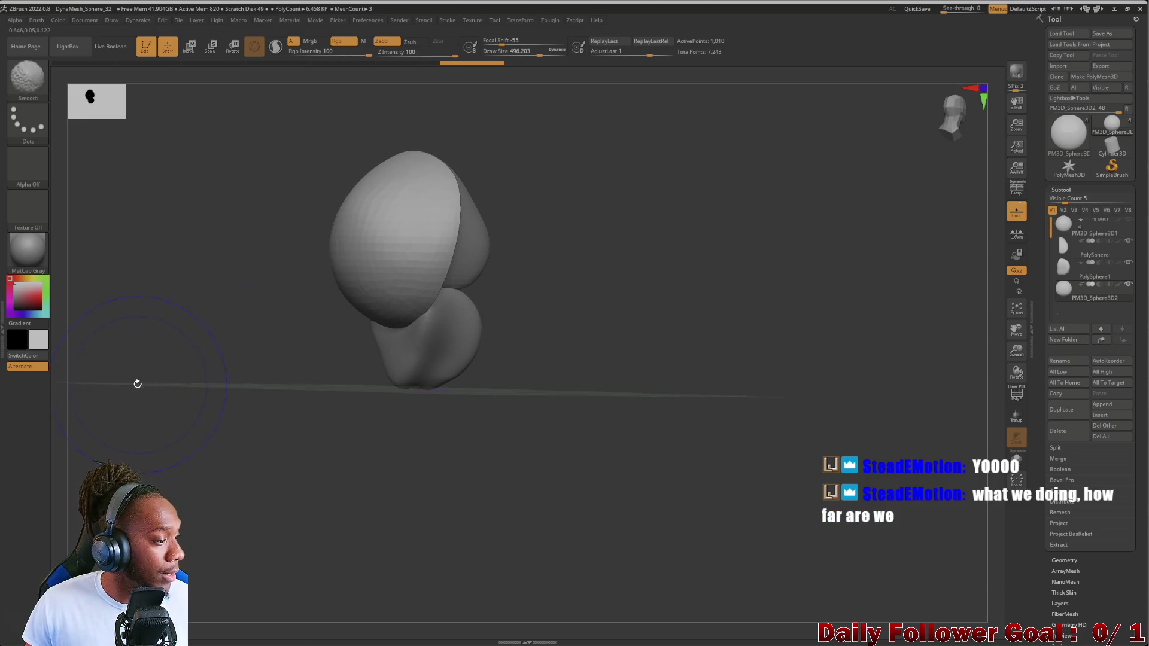
- Narrow the sphere toward its bottom and pull the left bulge inward into a tapering chest
mouse_move(103, 369)
left_mouse_down()
mouse_move(143, 379)
mouse_move(264, 337)
mouse_move(252, 406)
mouse_move(311, 379)
left_mouse_up()
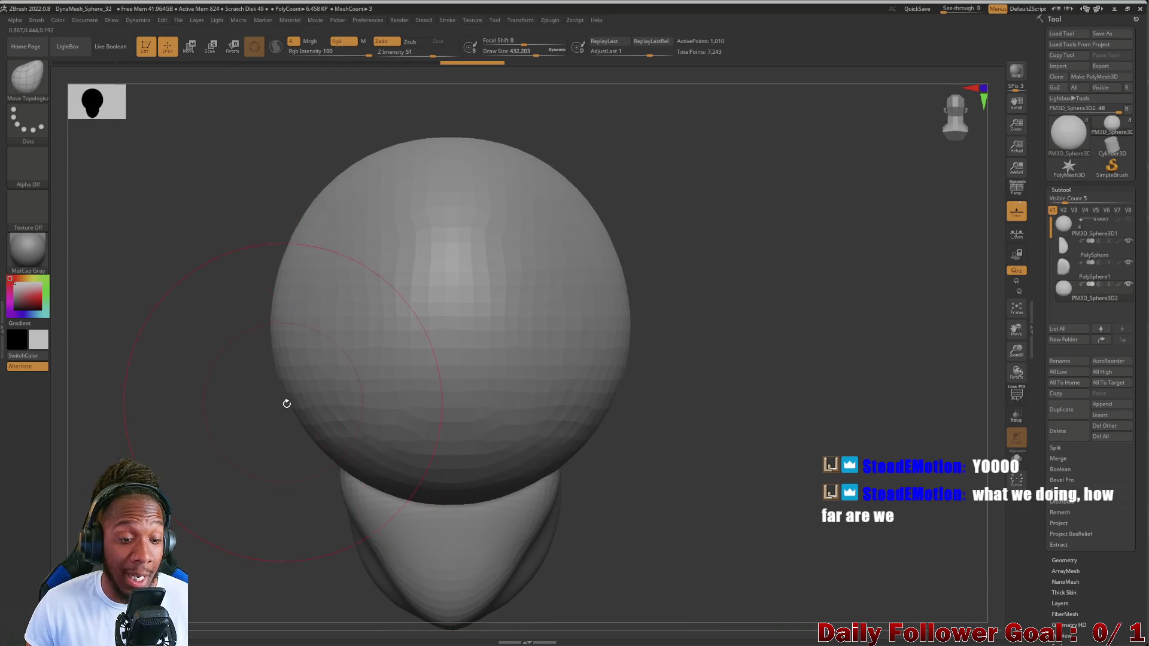
left_click_drag(287, 399, 262, 420)
key("ctrl+z")
key("ctrl+z")
key("ctrl+z")
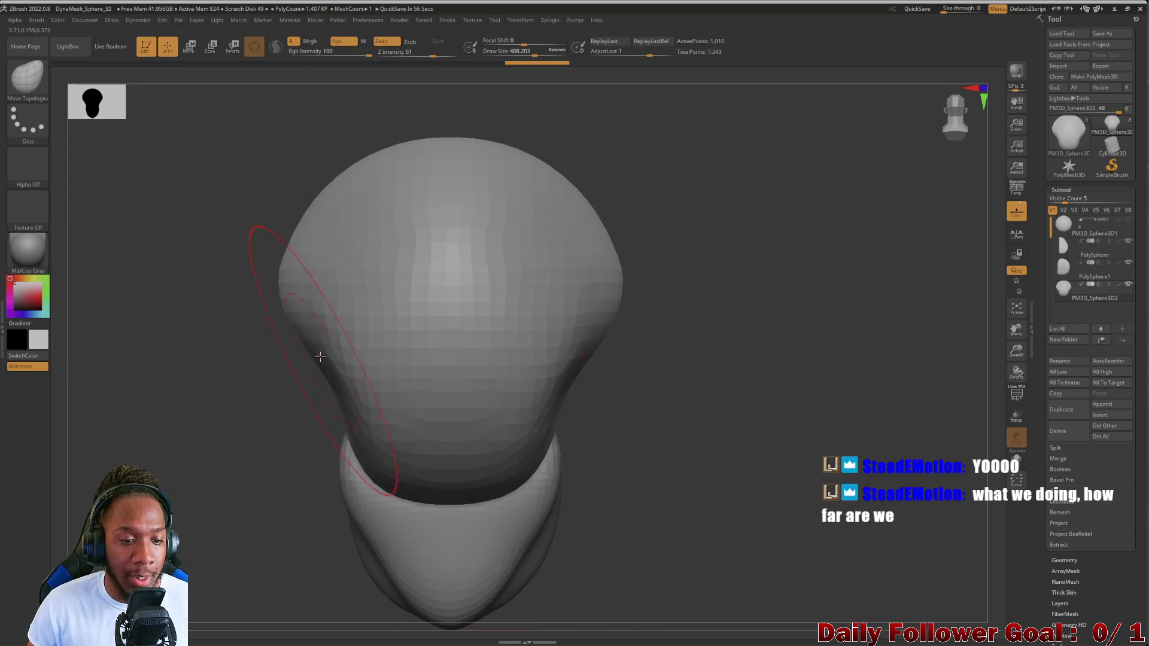
mouse_move(300, 359)
left_mouse_down()
mouse_move(335, 371)
mouse_move(347, 359)
mouse_move(352, 382)
mouse_move(295, 467)
mouse_move(231, 449)
mouse_move(280, 360)
left_mouse_up()
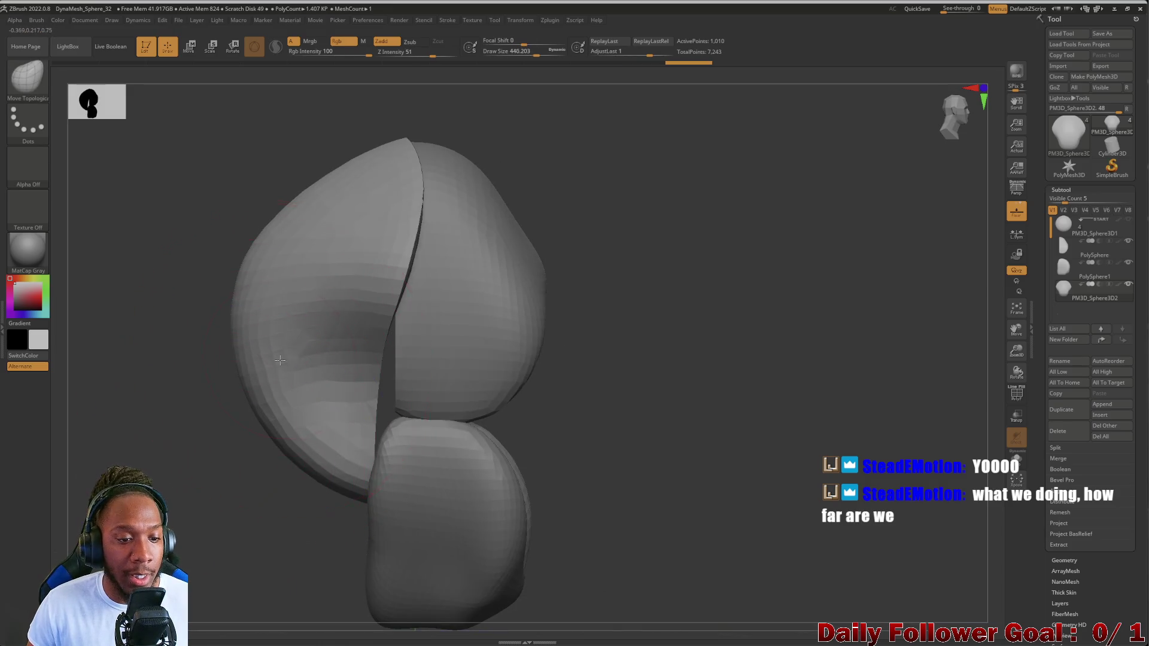
left_click_drag(231, 328, 323, 338)
left_click_drag(137, 419, 314, 455)
right_click_drag(185, 476, 228, 482, "shift")
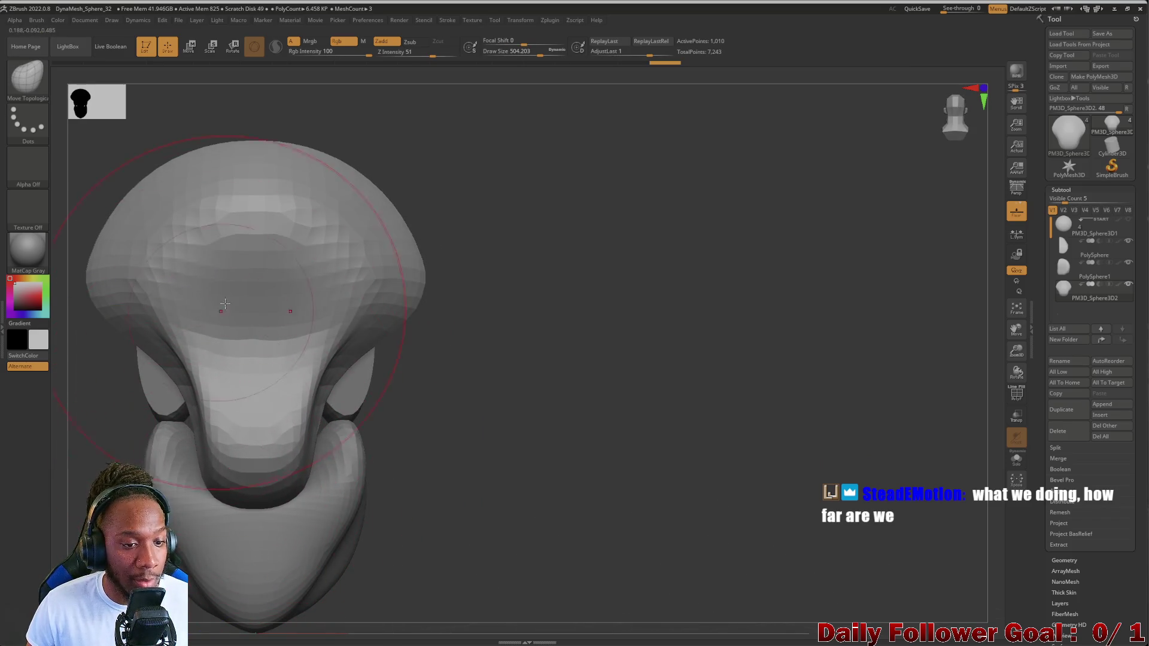
- Pull the chest form's sides outward into broad, flaring shoulder lobes
left_click_drag(168, 350, 239, 359)
left_click_drag(359, 371, 336, 419)
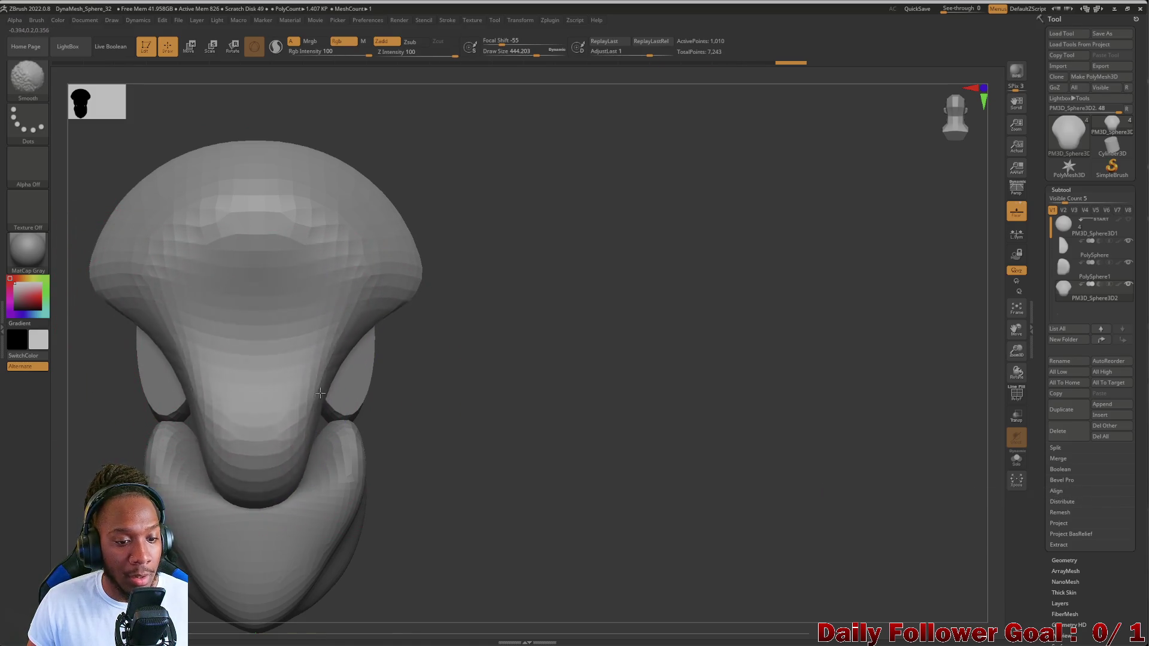
mouse_move(336, 419)
right_mouse_down()
mouse_move(391, 427)
mouse_move(168, 351)
mouse_move(185, 392)
mouse_move(162, 454)
mouse_move(159, 389)
mouse_move(192, 371)
right_mouse_up()
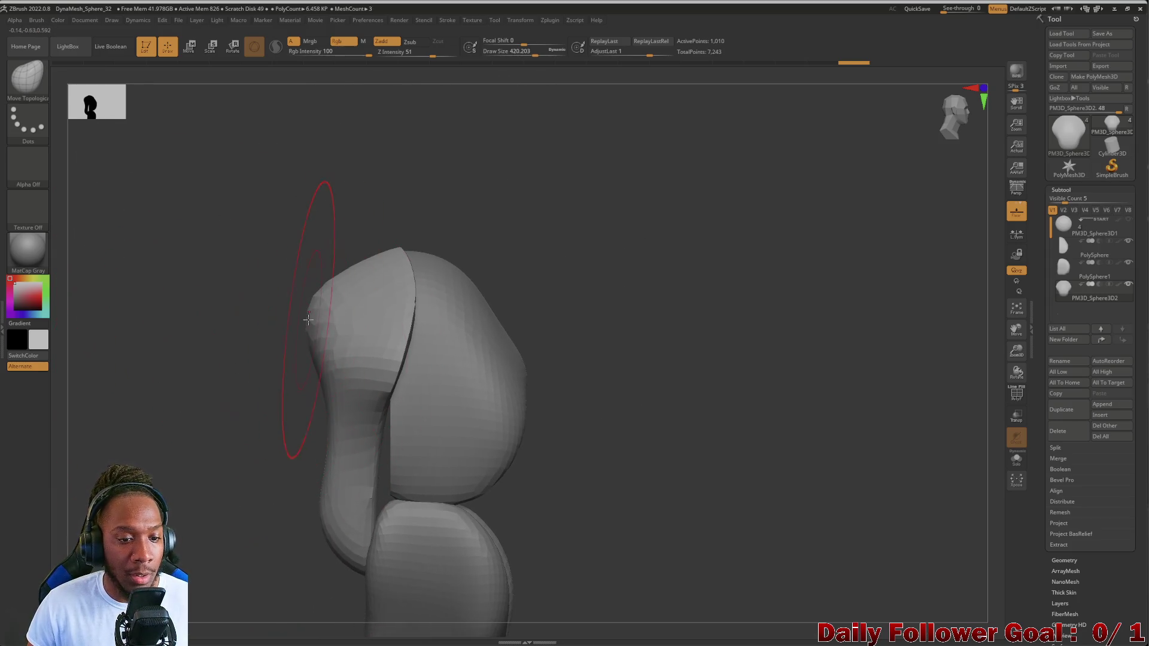
mouse_move(306, 328)
right_mouse_down()
mouse_move(257, 347)
mouse_move(304, 305)
mouse_move(205, 238)
mouse_move(155, 267)
mouse_move(328, 236)
right_mouse_up()
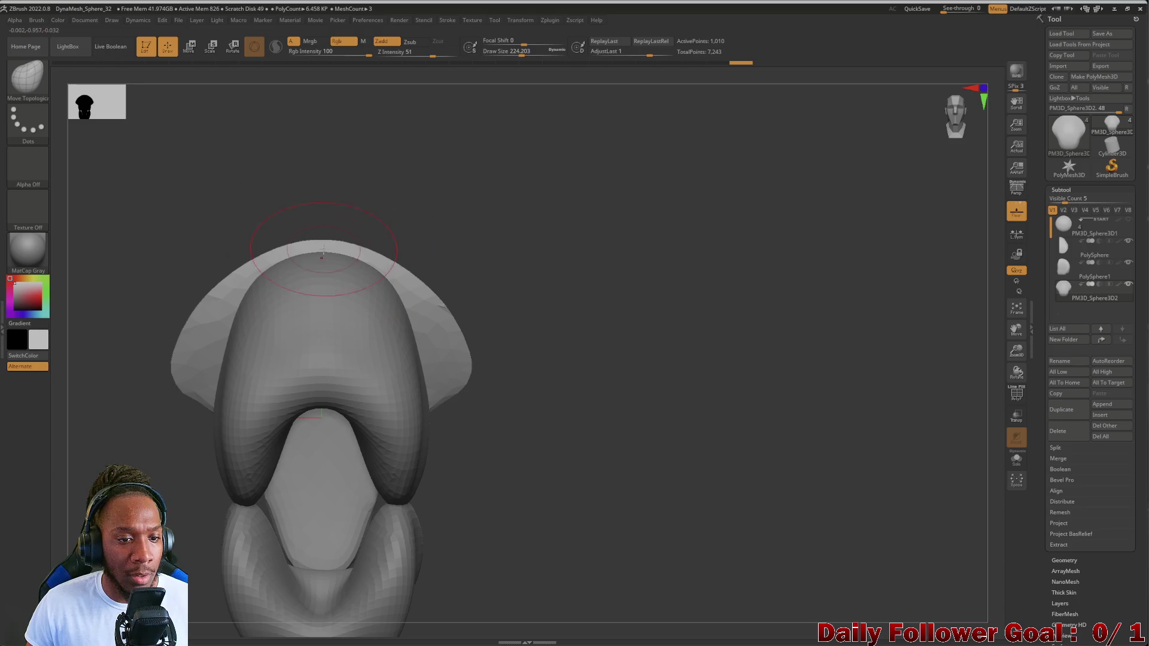
- Drag the chest form's top up into a pointed peak, then select a side piece
left_click_drag(322, 256, 310, 182)
mouse_move(200, 243)
right_mouse_down()
mouse_move(235, 244)
mouse_move(172, 298)
mouse_move(154, 359)
mouse_move(221, 305)
right_mouse_up()
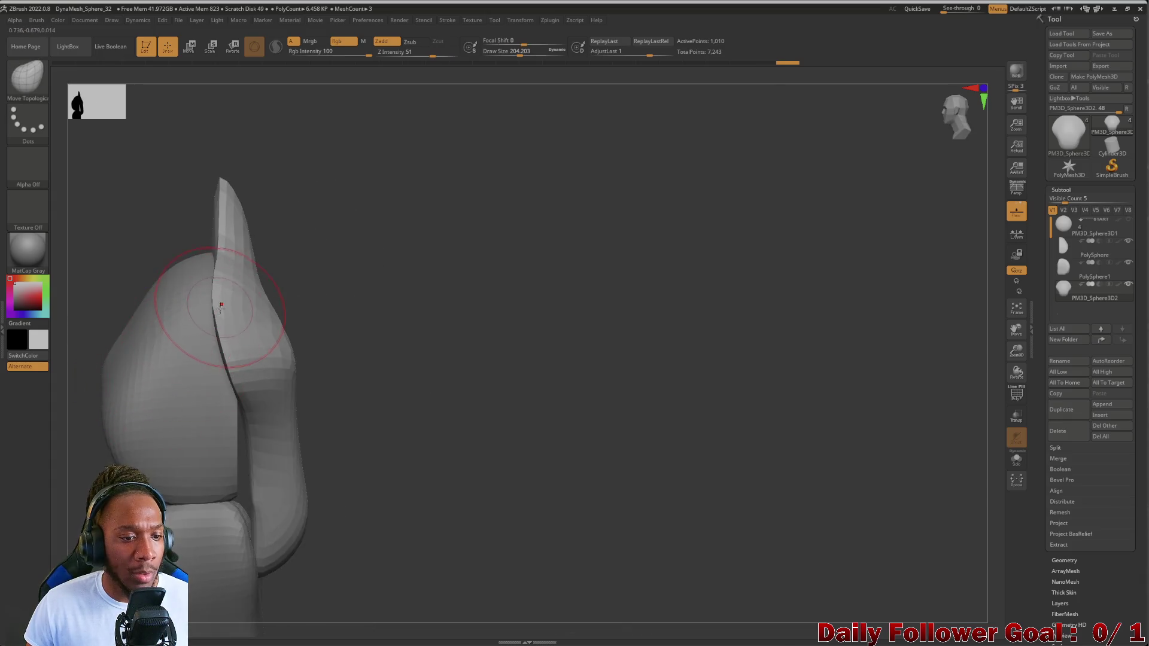
mouse_move(218, 385)
right_mouse_down()
mouse_move(225, 425)
mouse_move(149, 419)
mouse_move(161, 464)
mouse_move(170, 401)
mouse_move(218, 399)
right_mouse_up()
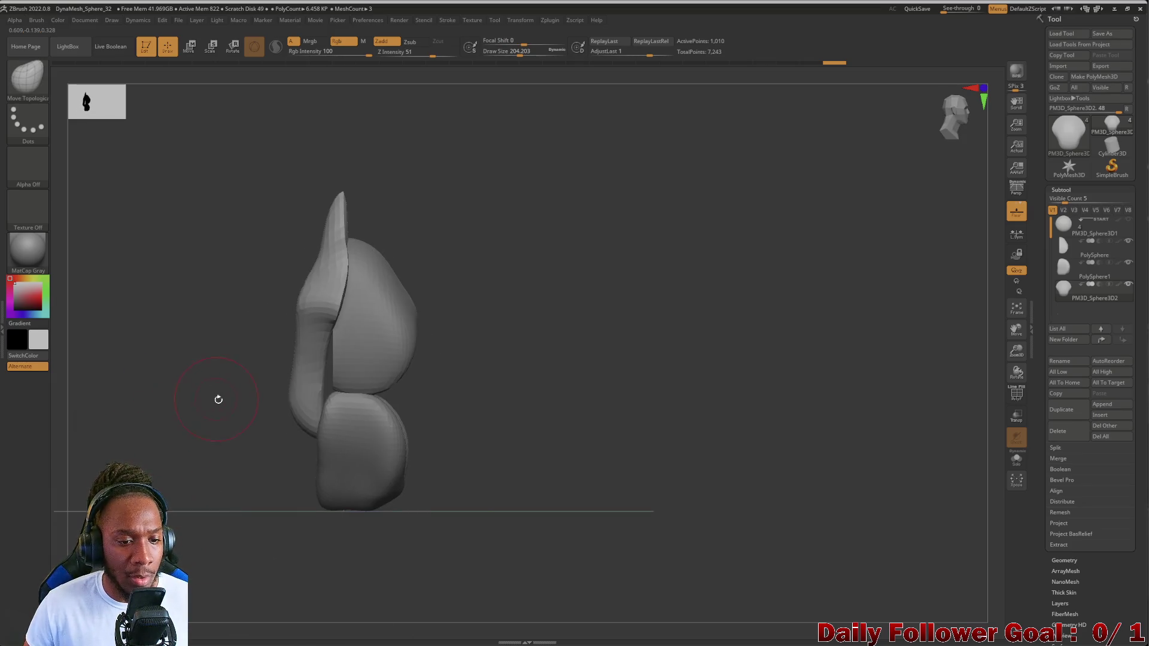
mouse_move(278, 359)
right_mouse_down()
mouse_move(354, 370)
mouse_move(249, 397)
mouse_move(280, 379)
mouse_move(187, 377)
mouse_move(237, 321)
right_mouse_up()
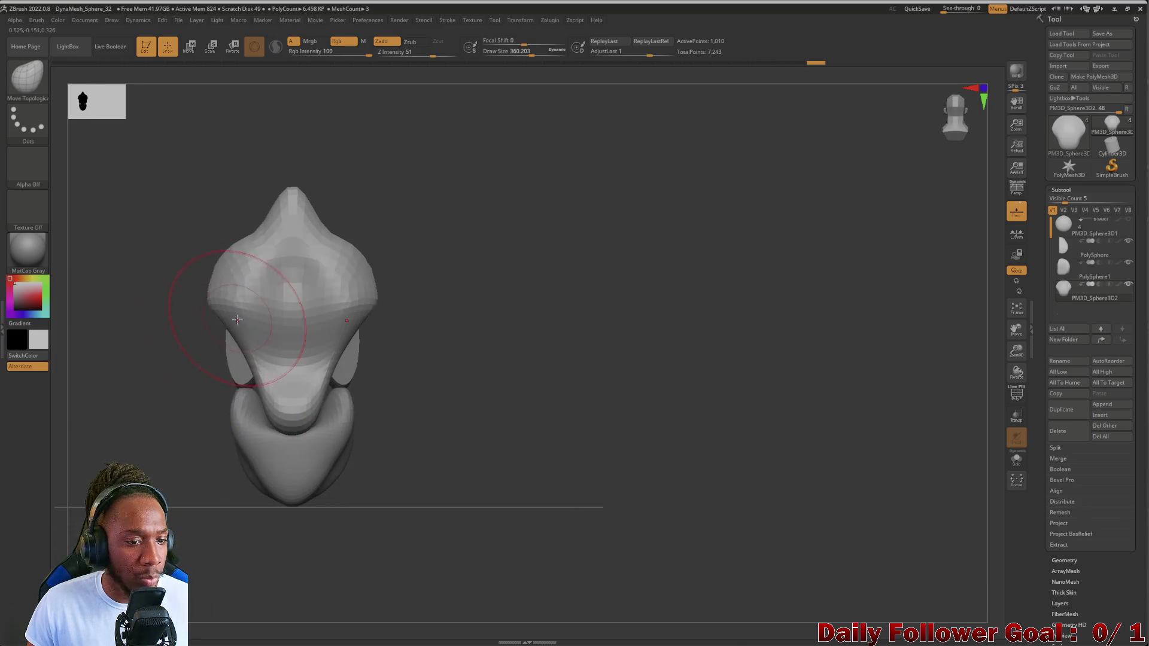
left_click(231, 332, "alt")
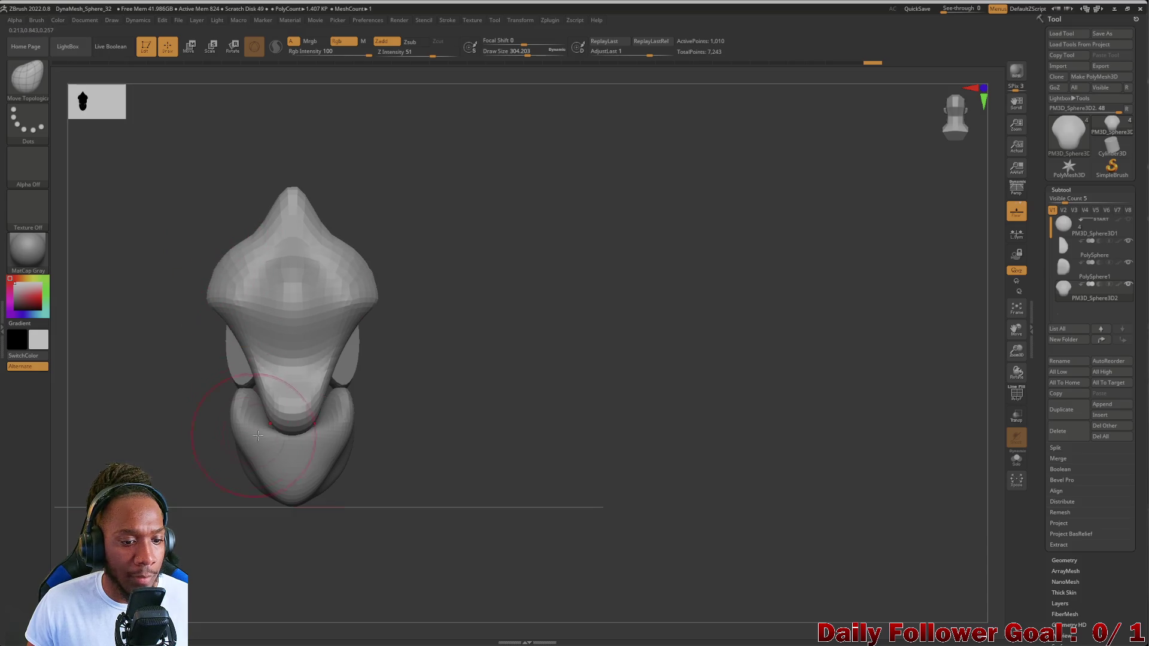
mouse_move(258, 435)
right_mouse_down()
mouse_move(161, 397)
mouse_move(213, 431)
mouse_move(200, 398)
mouse_move(107, 410)
right_mouse_up()
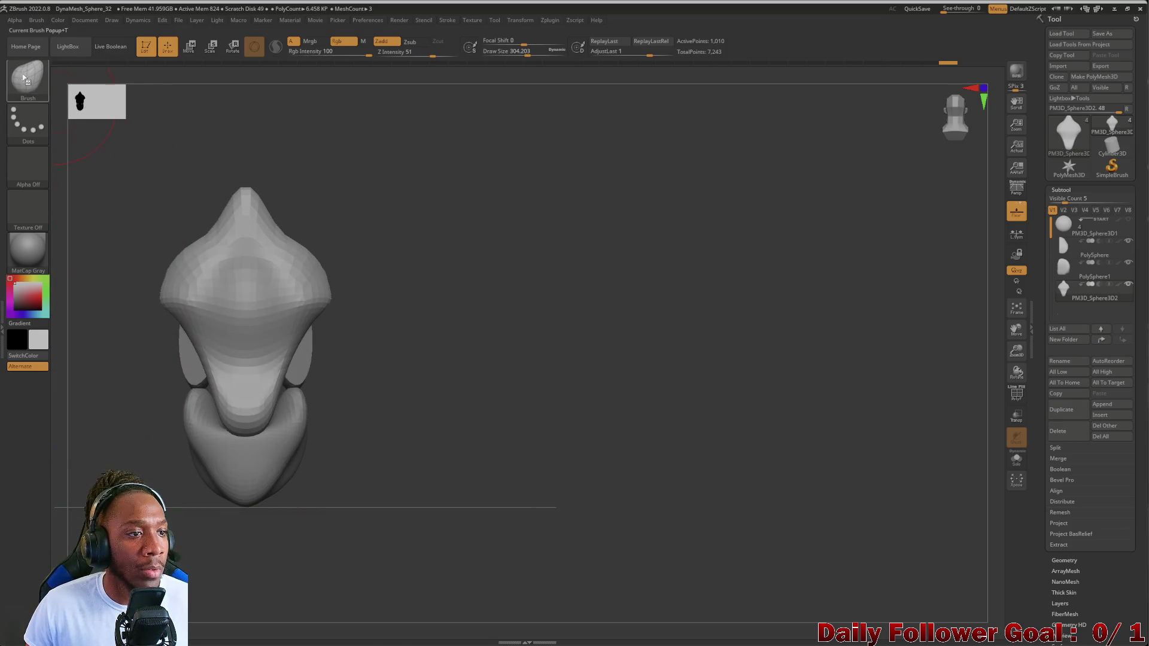
left_click(47, 88)
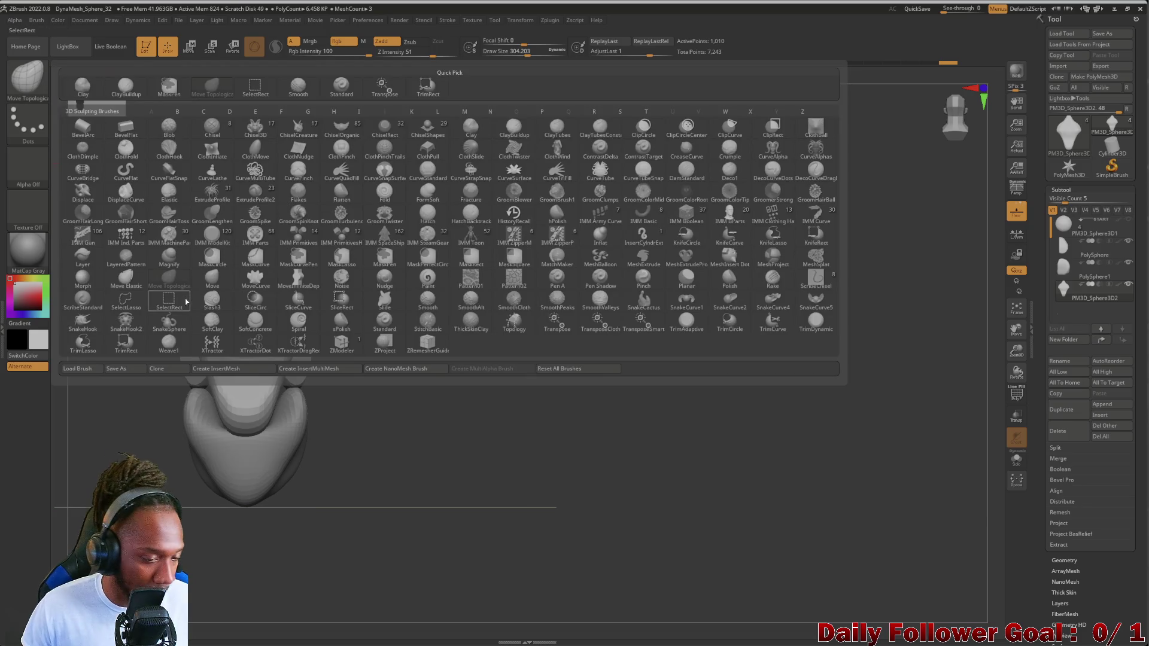
- Carve a DamStandard crease down the chest centre, then select the PM3D_Sphere3D1 subtool
left_click(36, 82)
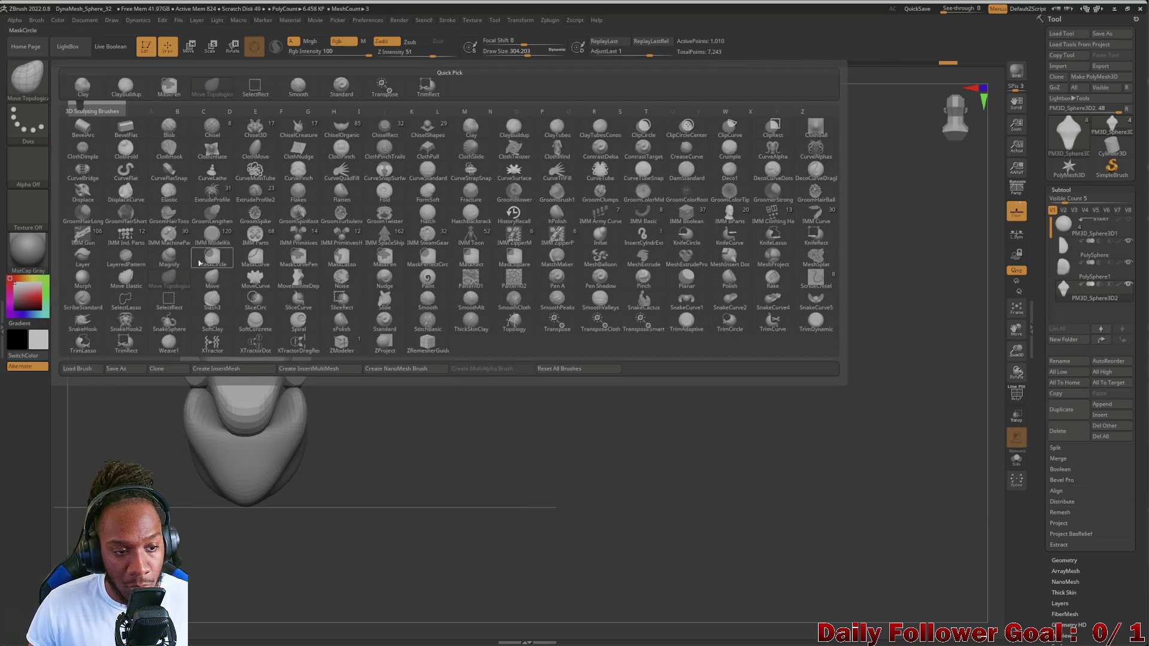
key("d")
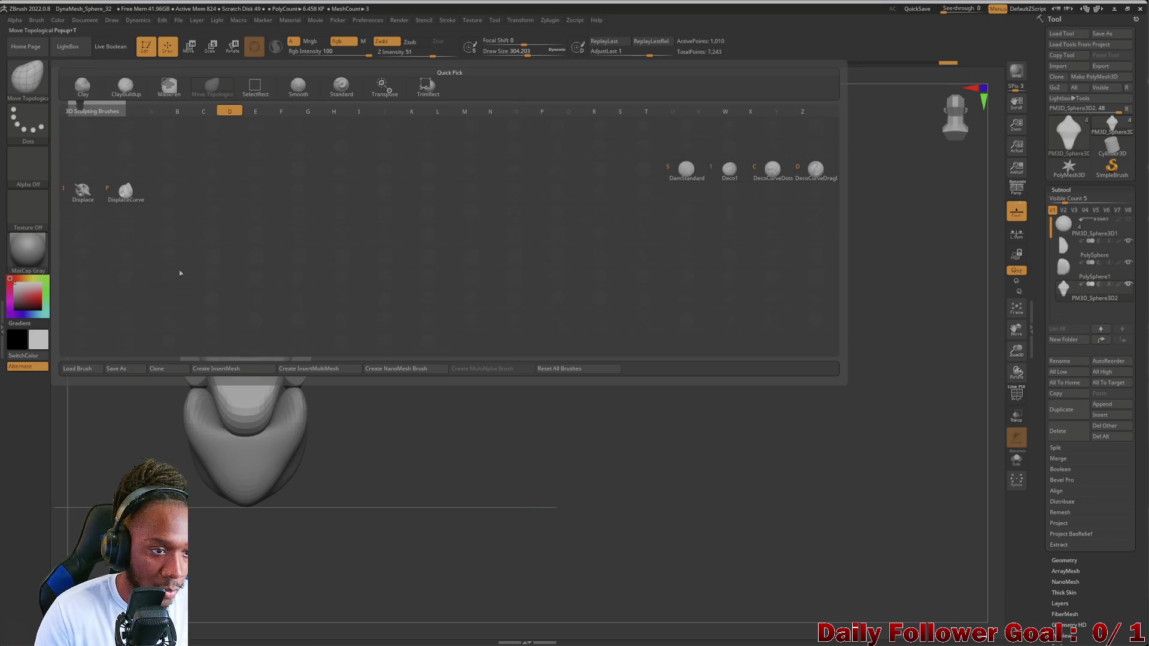
left_click(675, 174)
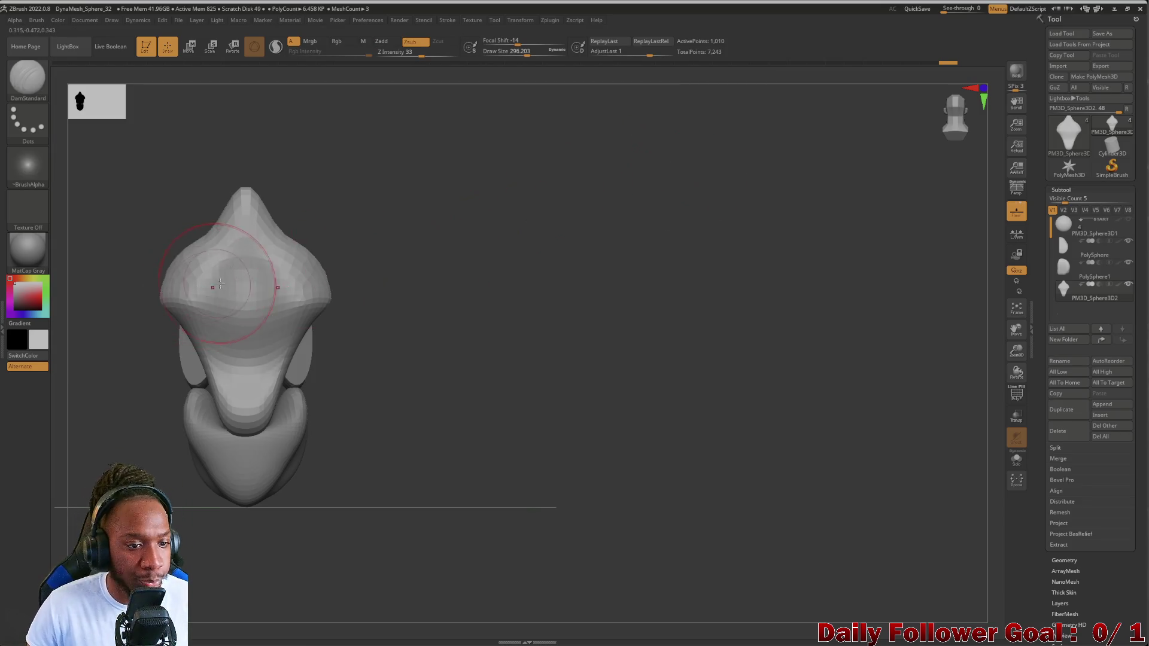
left_click_drag(245, 243, 245, 416)
left_click_drag(174, 419, 41, 418)
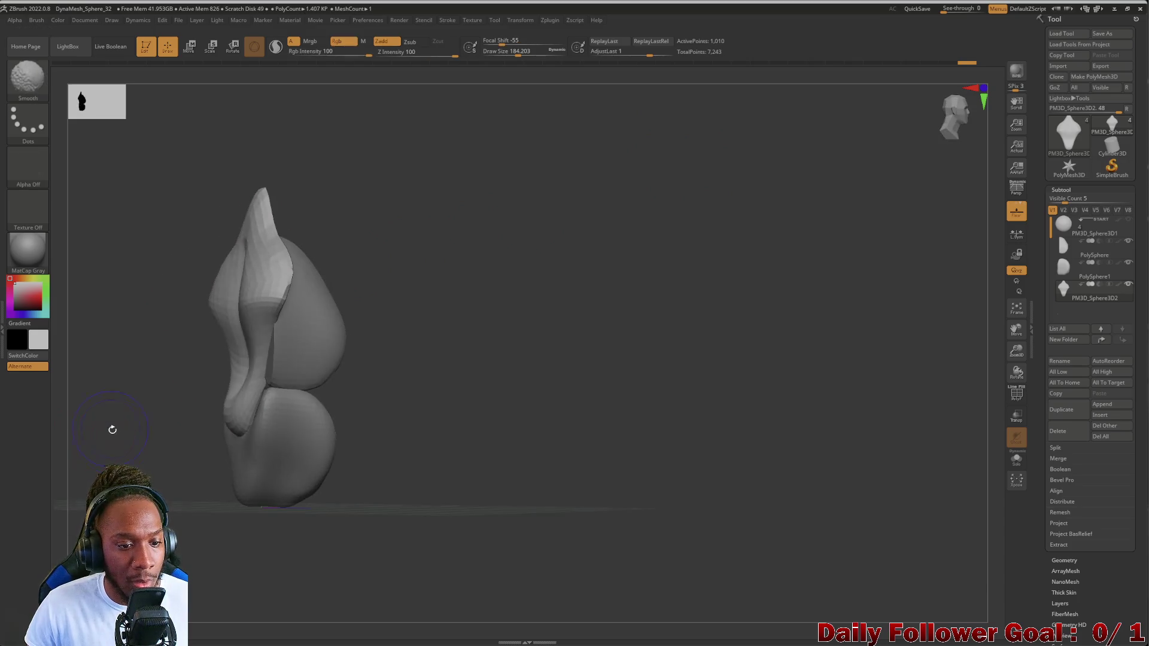
mouse_move(111, 428)
left_mouse_down()
mouse_move(90, 451)
mouse_move(153, 462)
left_mouse_up()
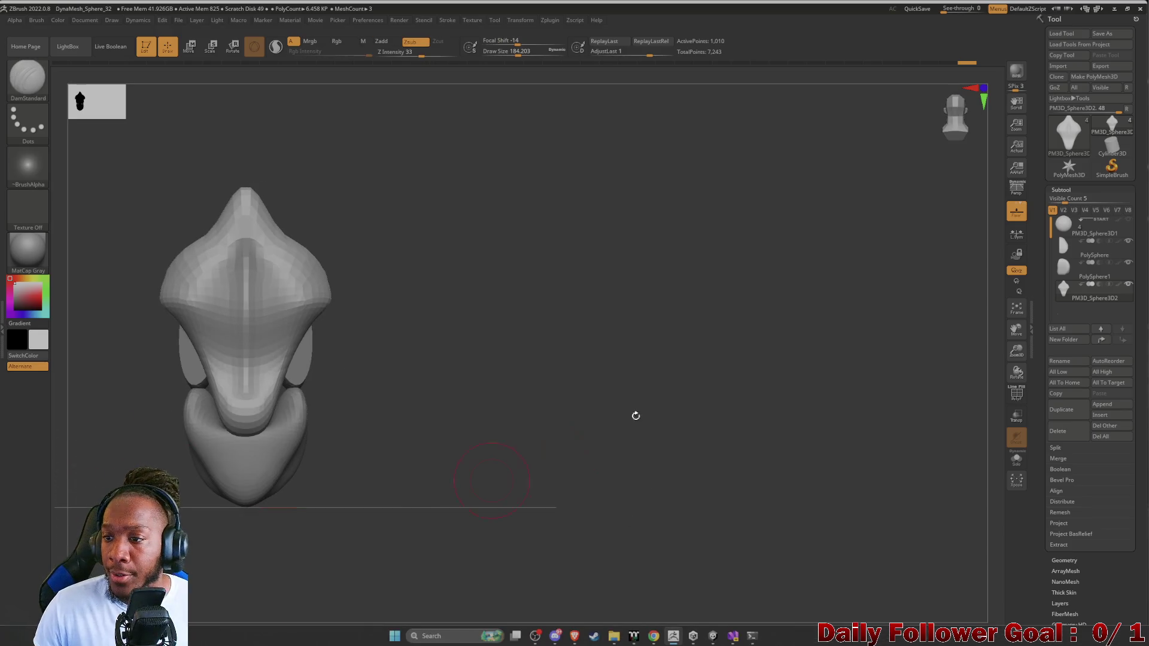
left_click(1075, 225)
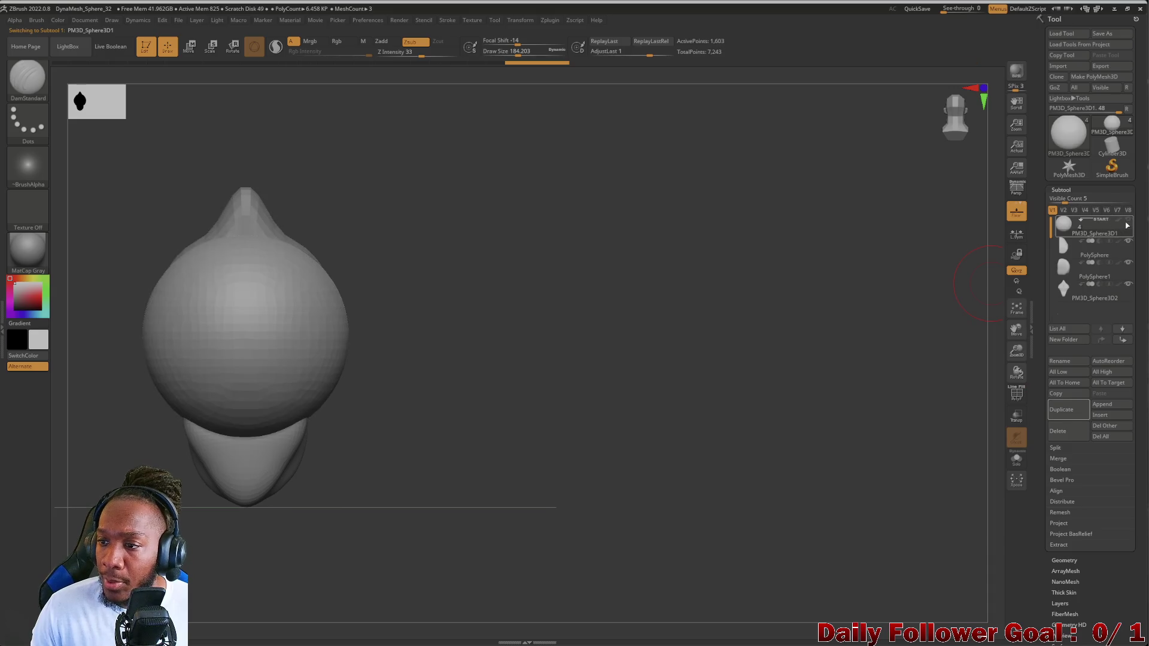
- Duplicate the sphere as PM3D_Sphere3D2_1 and reposition its row in the subtool list
left_click(1067, 413)
left_click_drag(1076, 264, 1083, 244)
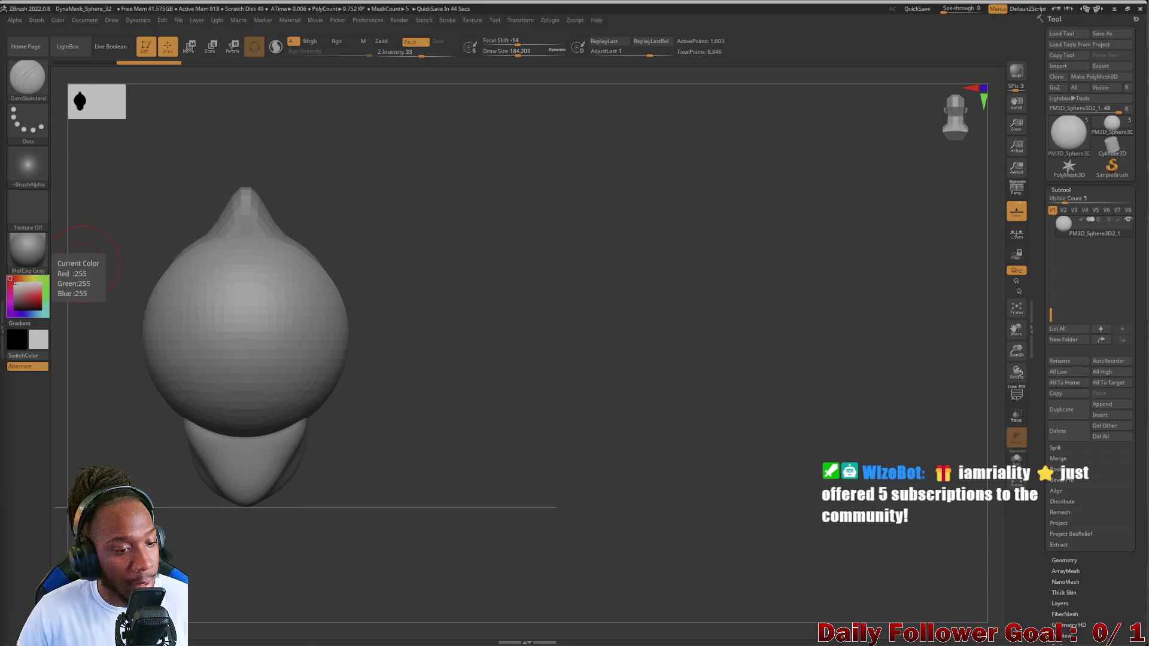
mouse_move(95, 442)
left_mouse_down()
mouse_move(151, 447)
mouse_move(70, 442)
mouse_move(197, 420)
mouse_move(134, 449)
mouse_move(107, 428)
mouse_move(120, 431)
left_mouse_up()
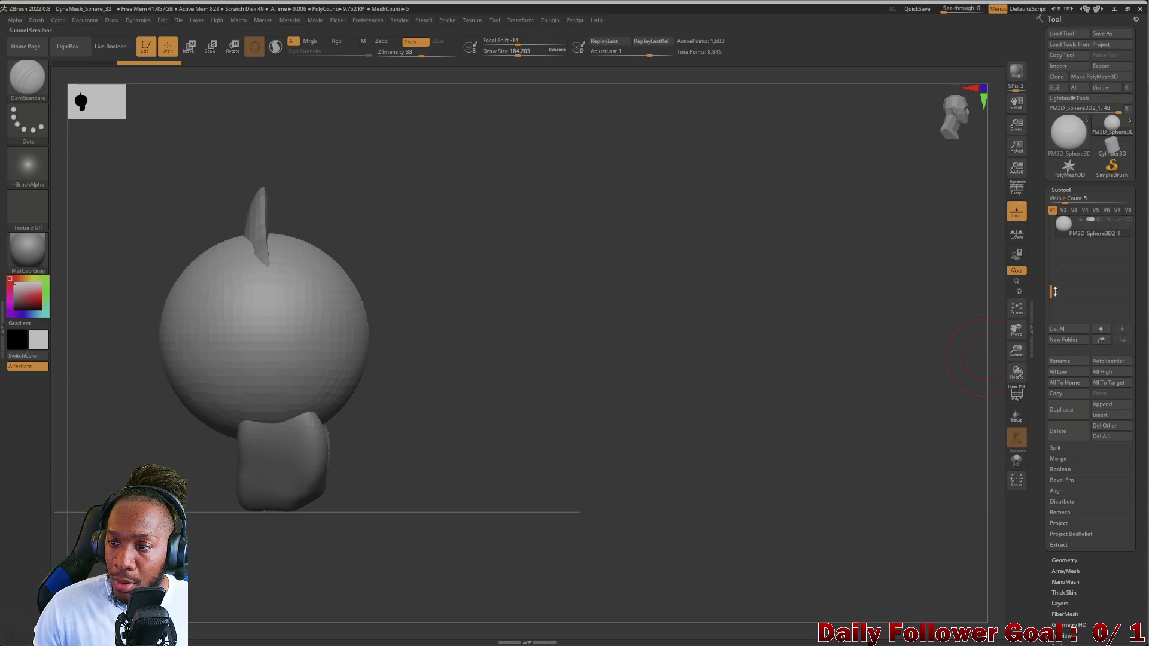
left_click_drag(1054, 292, 1051, 261)
left_click(1064, 252)
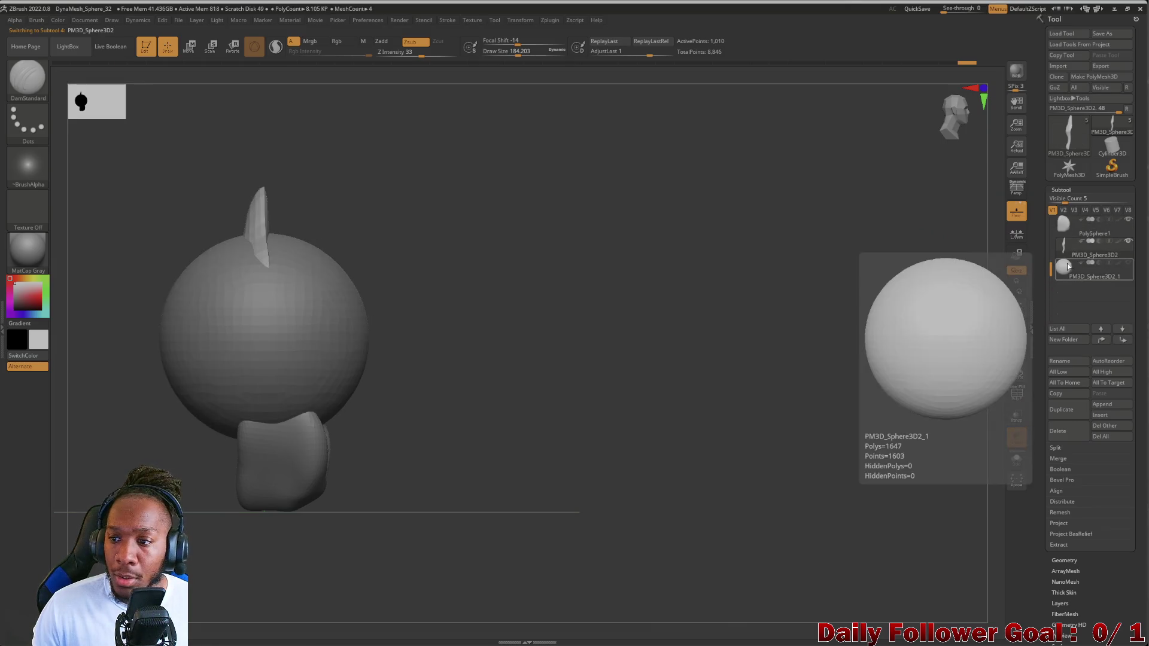
scroll(1083, 263, "up", 2)
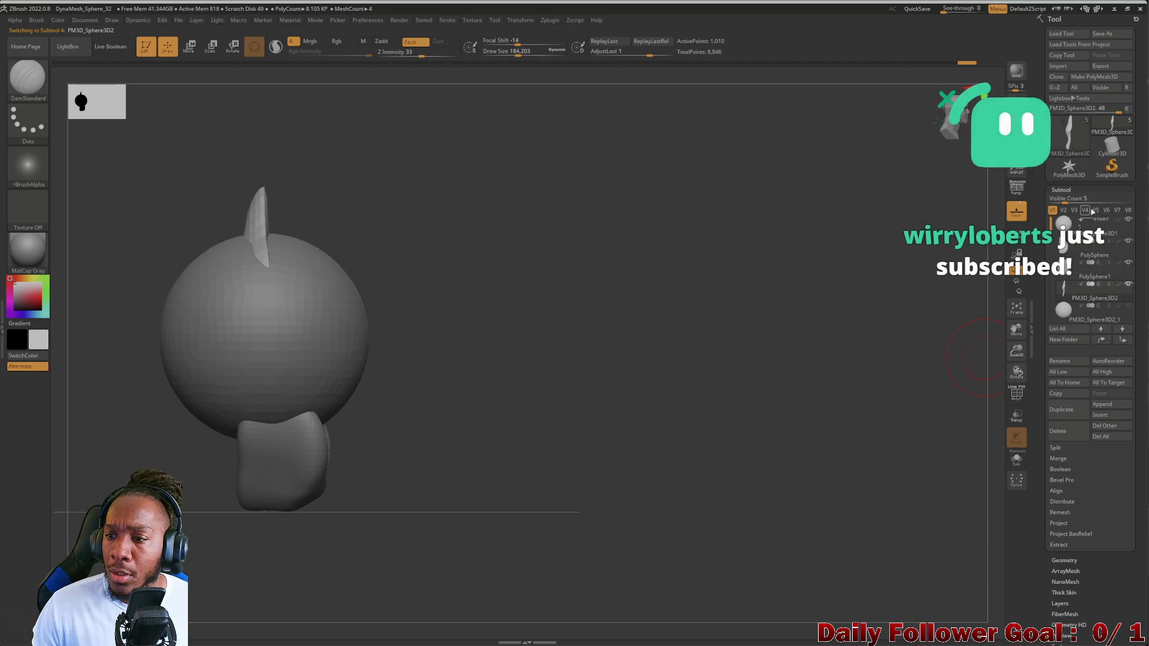
left_click(1128, 222, "shift")
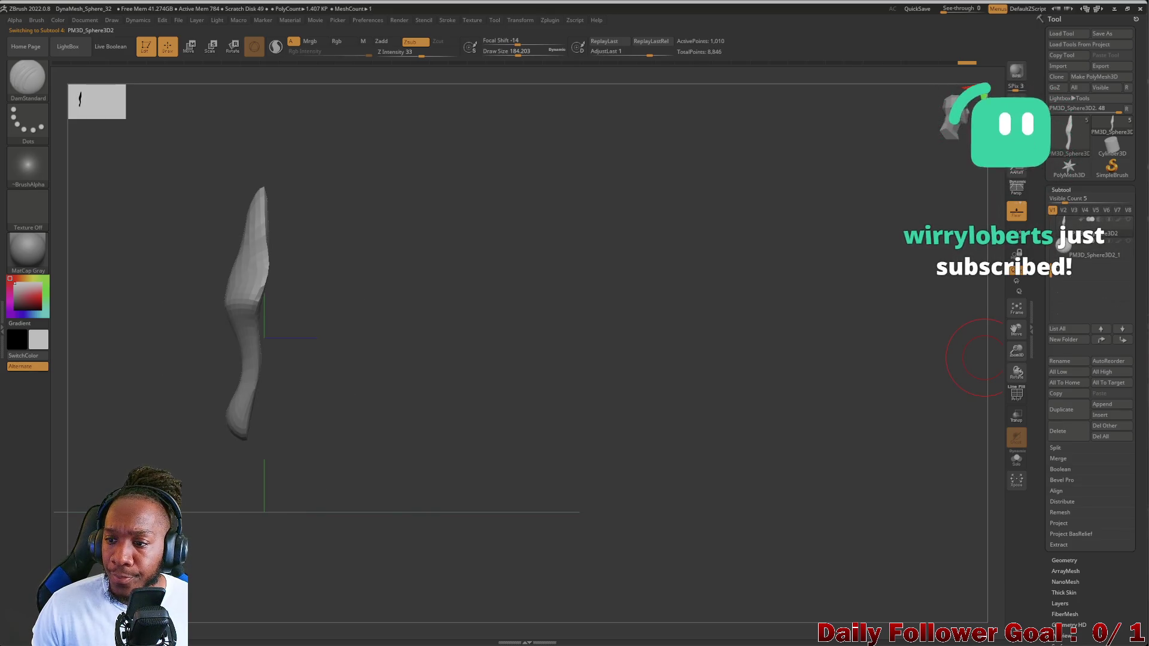
left_click(1129, 240)
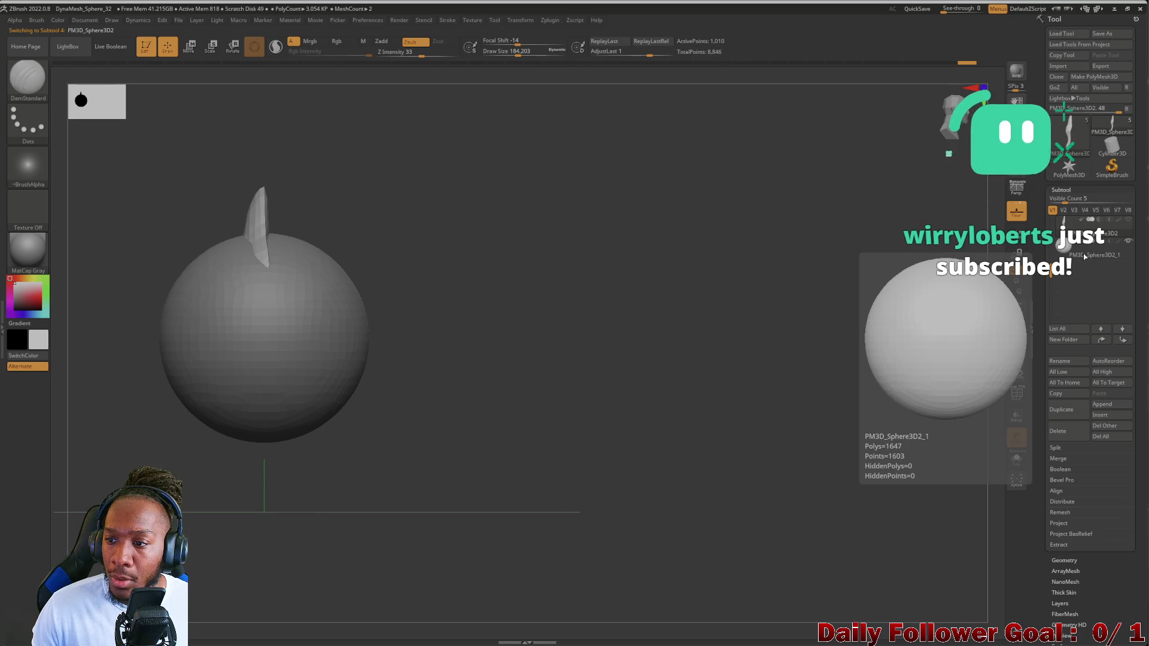
left_click(1128, 240)
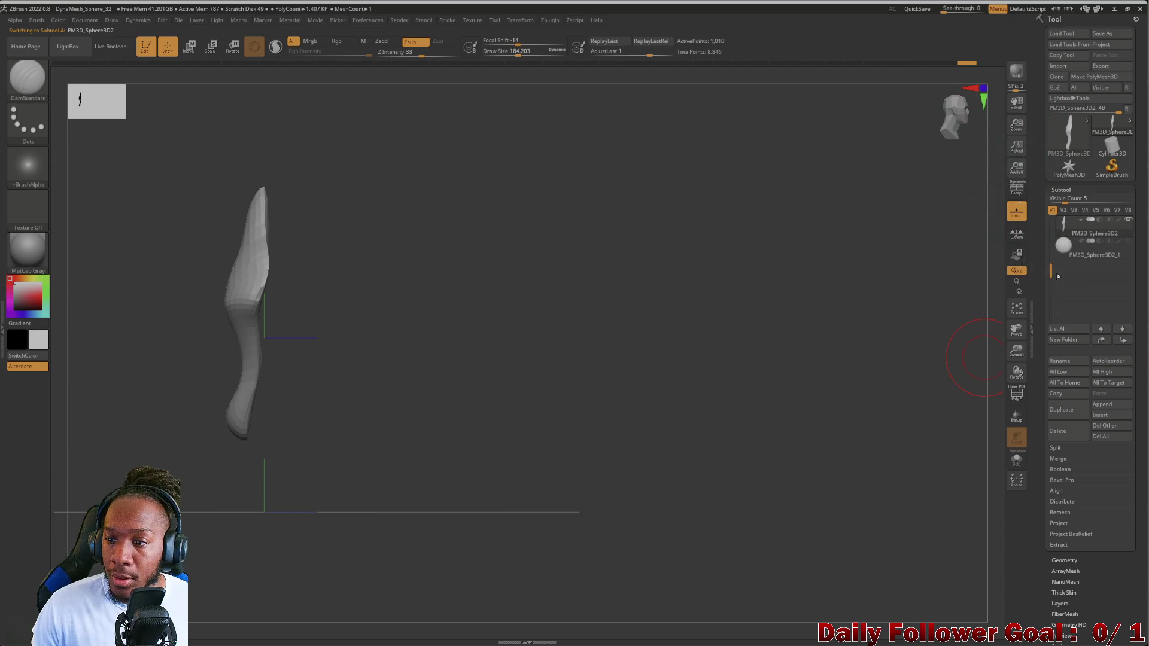
scroll(1058, 276, "up", 3)
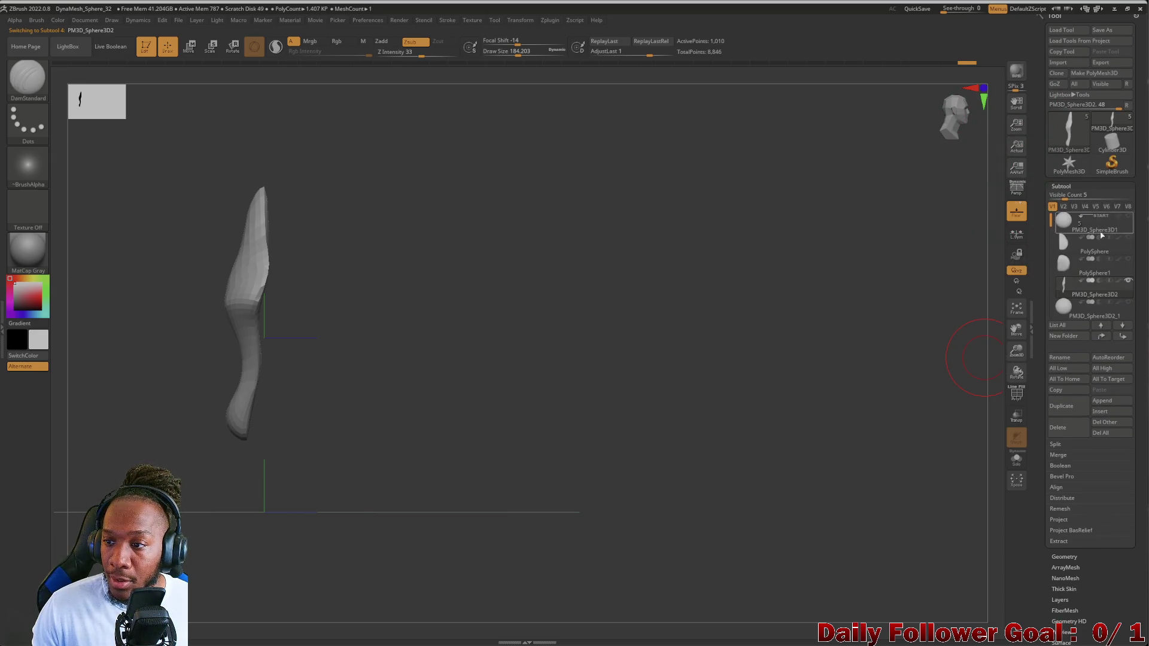
left_click(1128, 259)
left_click(1125, 231)
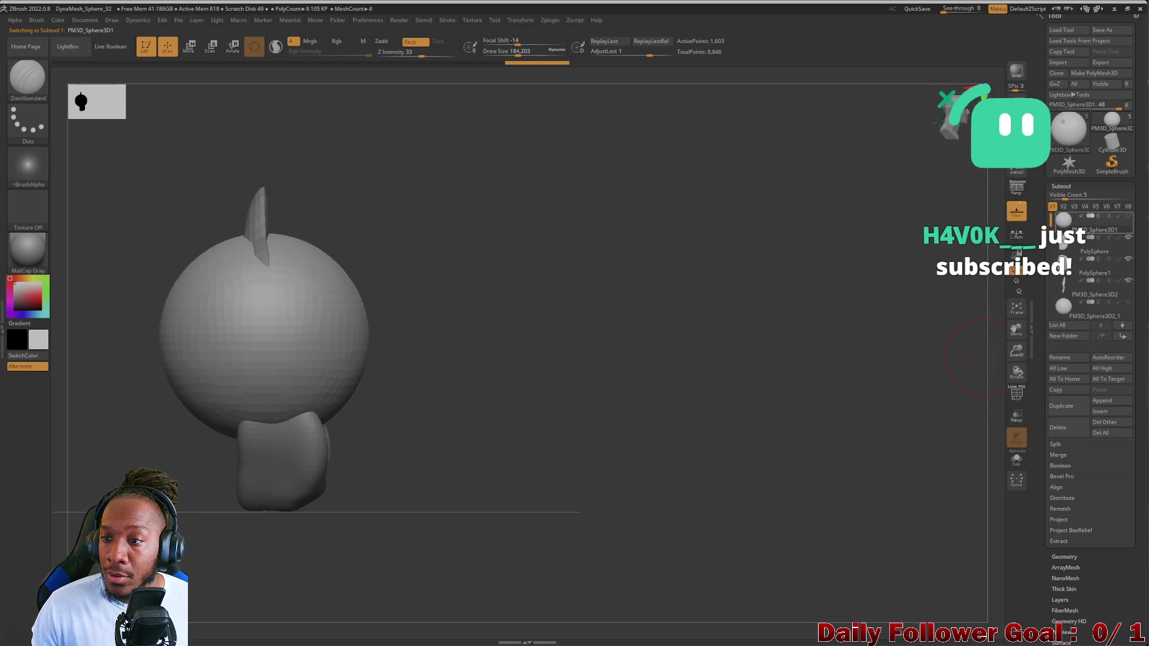
left_click(1095, 316)
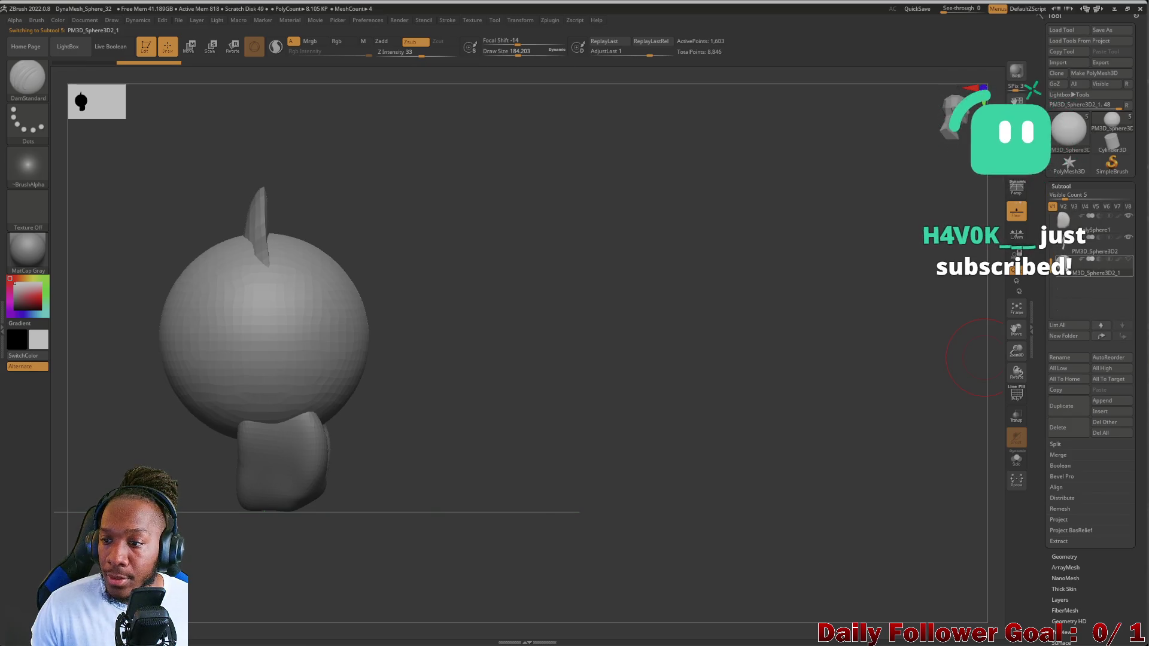
left_click(1076, 254)
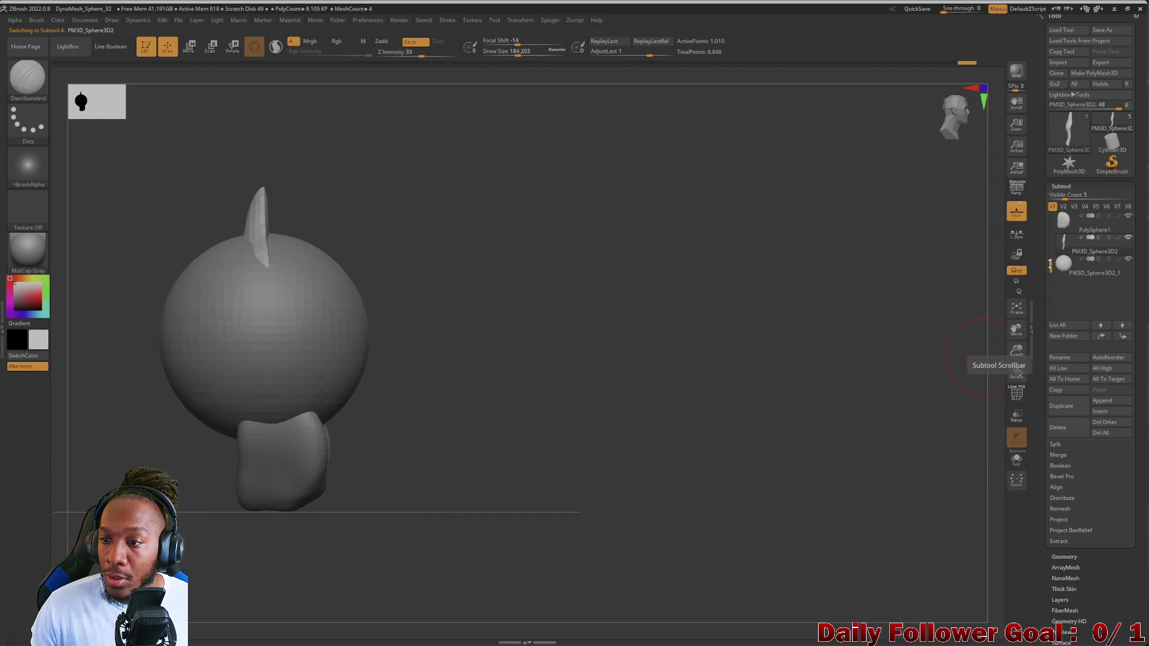
mouse_move(1051, 265)
left_mouse_down()
mouse_move(1053, 199)
mouse_move(1057, 260)
left_mouse_up()
left_click(1123, 261)
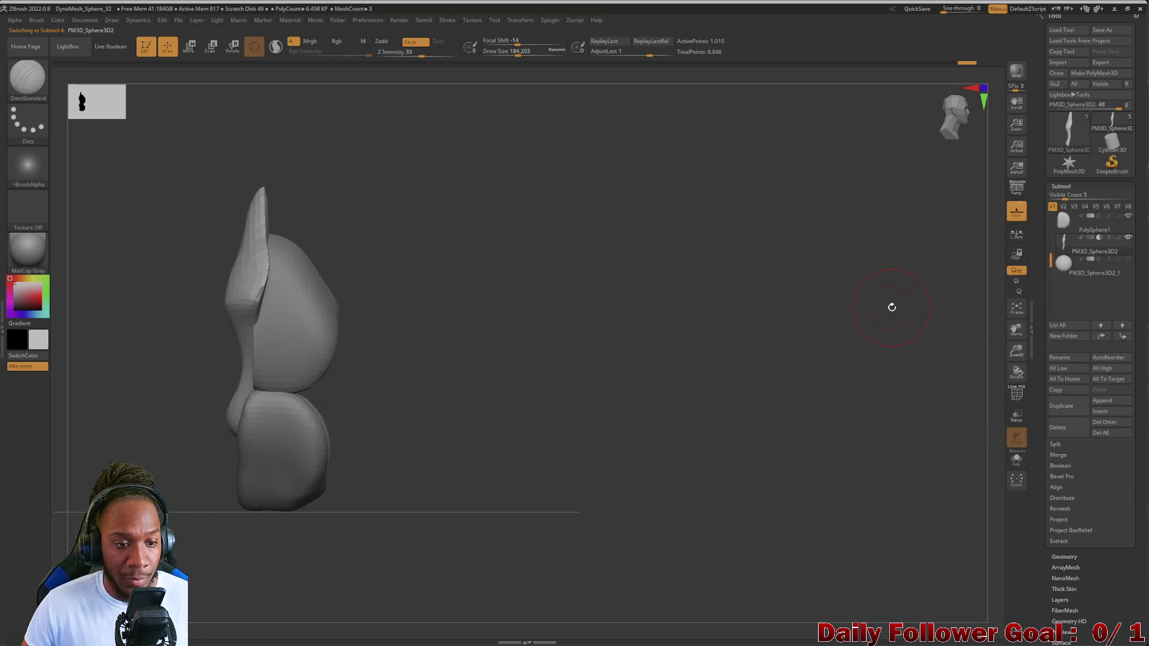
mouse_move(189, 435)
left_mouse_down()
mouse_move(116, 423)
mouse_move(117, 433)
left_mouse_up()
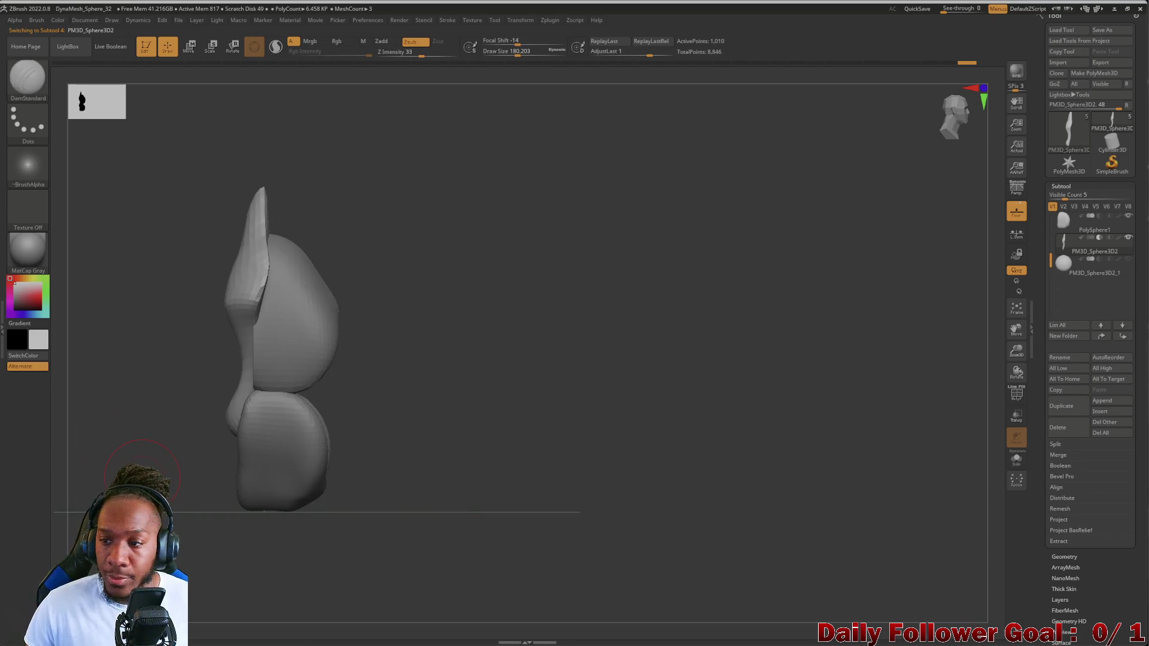
left_click(1129, 261)
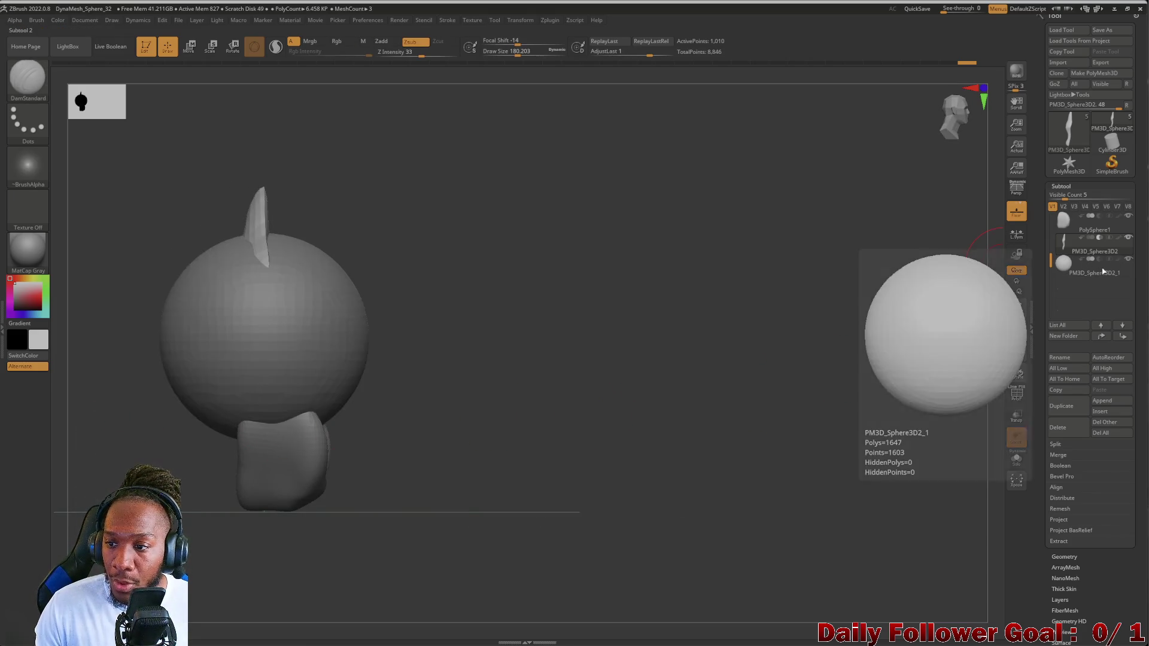
mouse_move(148, 421)
left_mouse_down()
mouse_move(51, 487)
mouse_move(205, 449)
mouse_move(199, 278)
left_mouse_up()
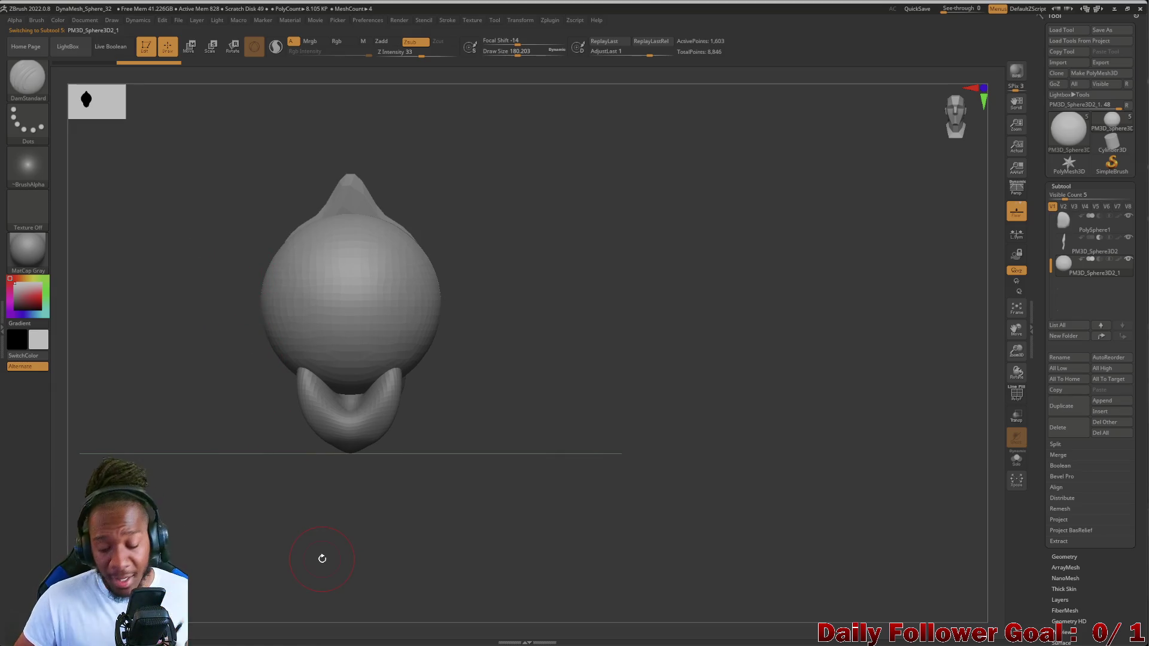
mouse_move(204, 331)
left_mouse_down()
mouse_move(179, 366)
mouse_move(149, 379)
mouse_move(217, 107)
left_mouse_up()
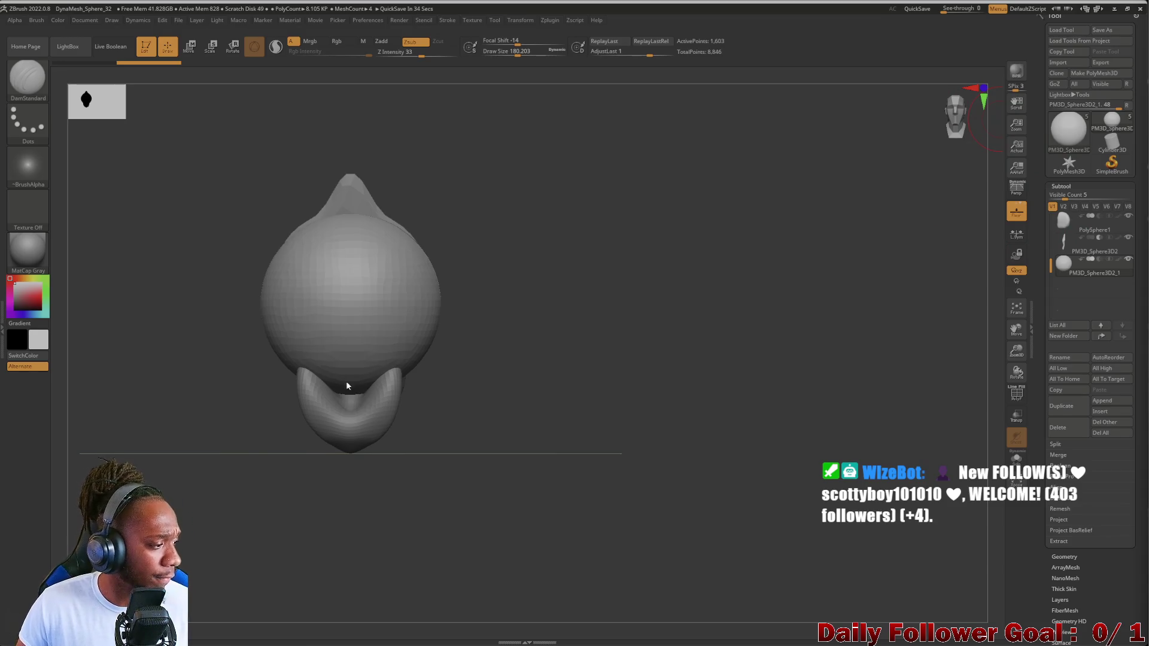
mouse_move(242, 347)
left_mouse_down()
mouse_move(234, 341)
mouse_move(218, 362)
mouse_move(225, 401)
mouse_move(173, 387)
mouse_move(222, 82)
left_mouse_up()
- Scale the lower sphere down along Y, shift it left, and narrow it into an oval
left_click(213, 47)
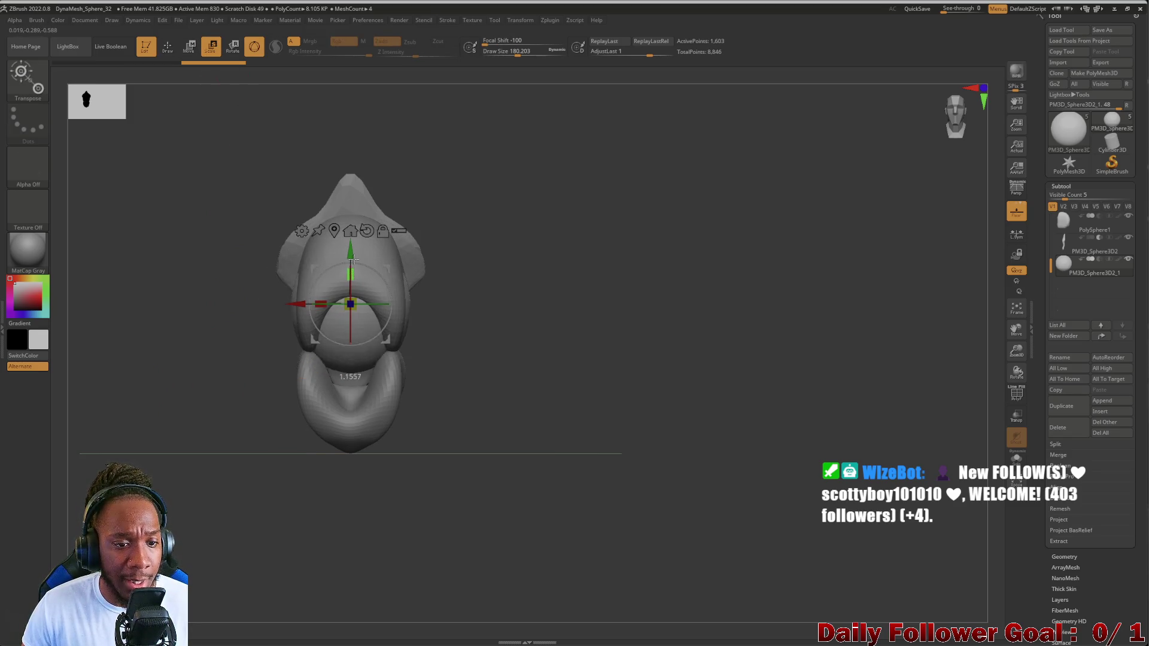
left_click_drag(350, 273, 350, 419)
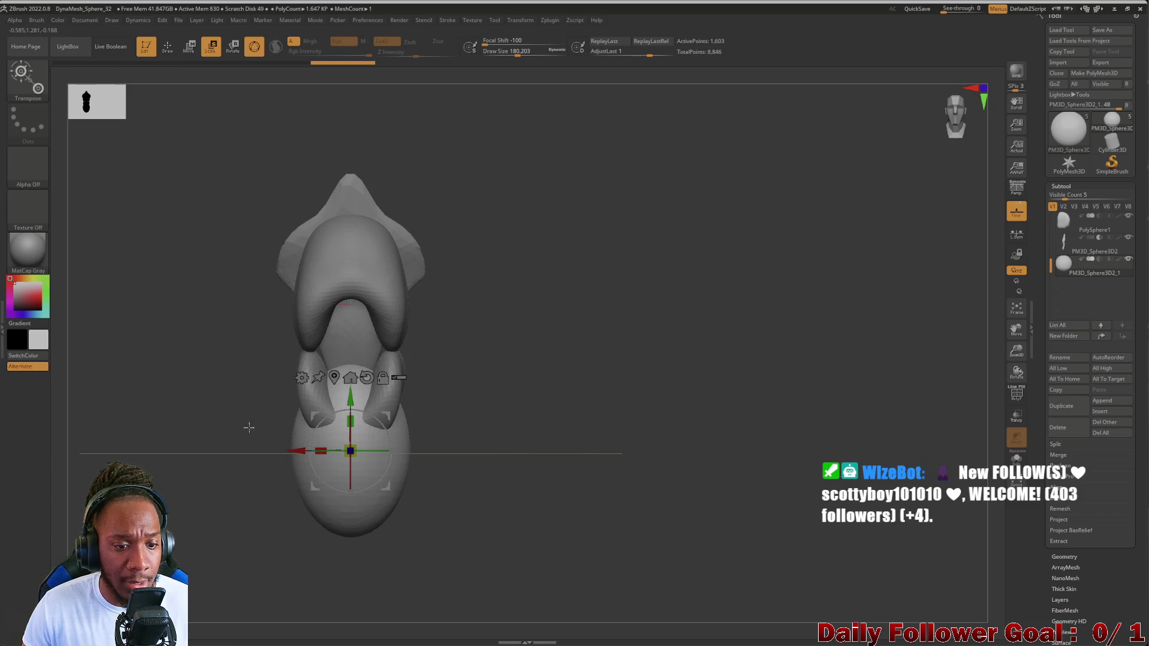
mouse_move(223, 423)
left_mouse_down("alt")
mouse_move(210, 469)
mouse_move(332, 473)
left_mouse_up("alt")
left_click_drag(400, 431, 332, 429)
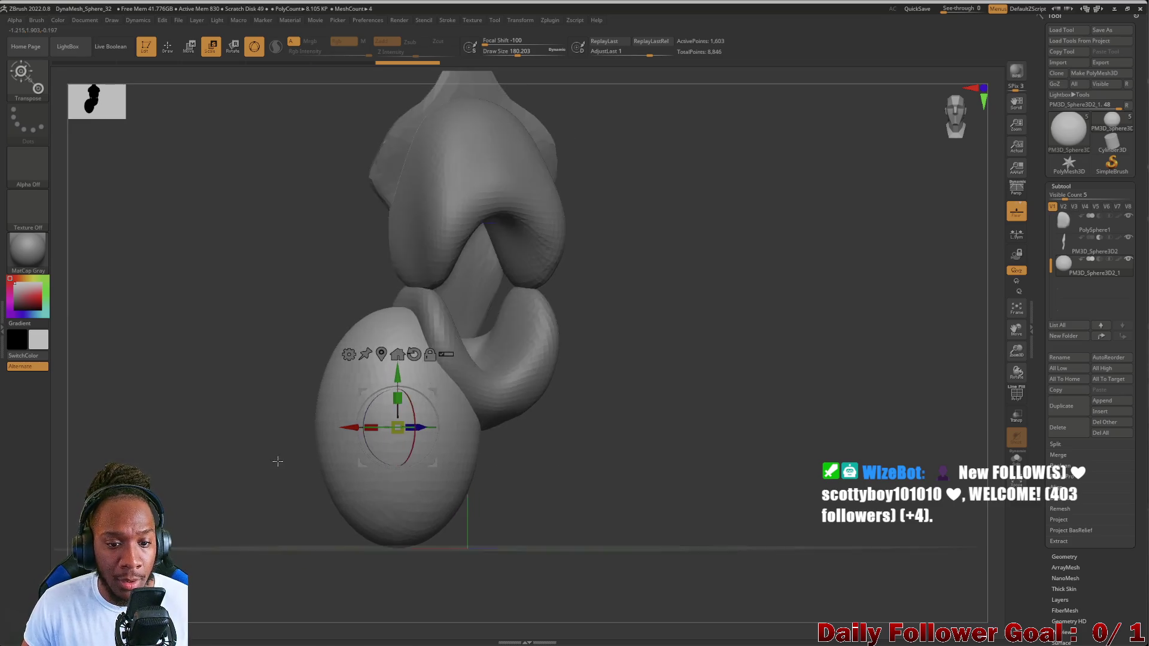
mouse_move(395, 400)
left_mouse_down("alt")
mouse_move(382, 451)
mouse_move(269, 439)
mouse_move(306, 431)
mouse_move(205, 444)
mouse_move(243, 462)
left_mouse_up("alt")
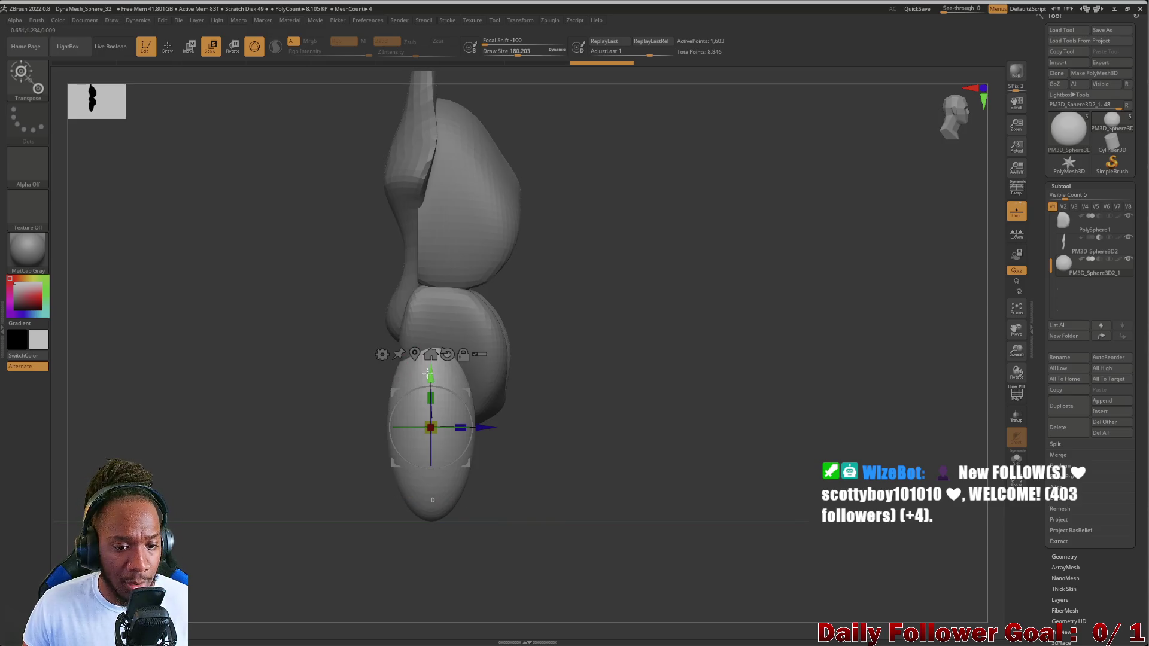
left_click_drag(315, 389, 383, 427)
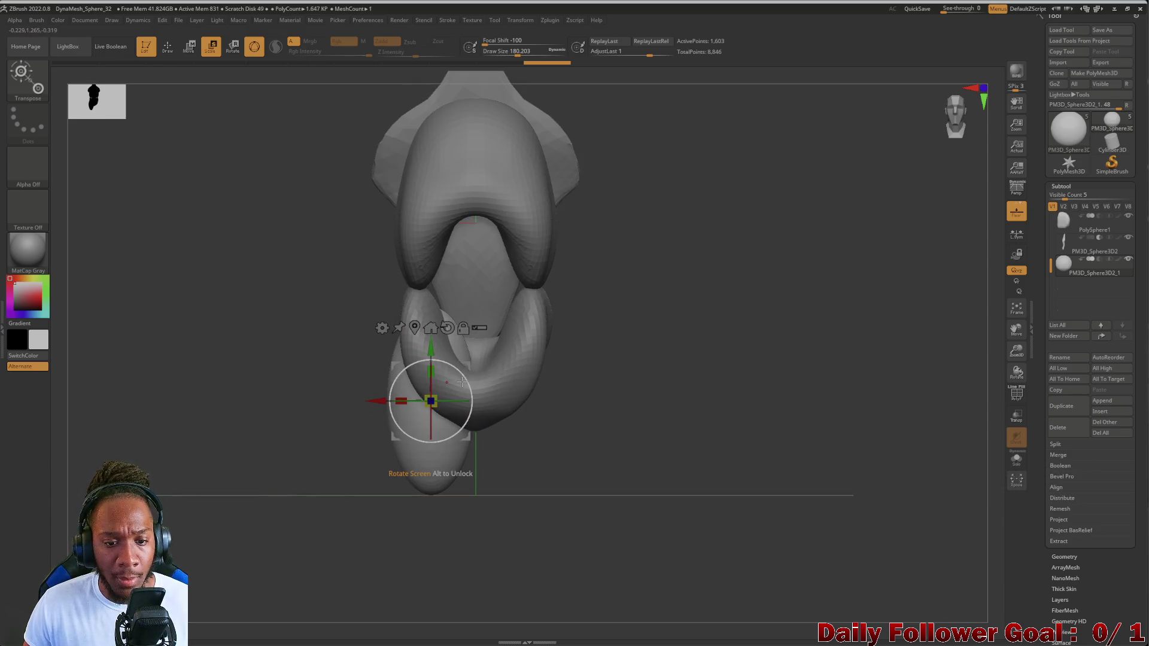
mouse_move(341, 394)
left_mouse_down()
mouse_move(370, 391)
mouse_move(274, 416)
mouse_move(269, 441)
mouse_move(410, 431)
mouse_move(228, 464)
mouse_move(211, 483)
mouse_move(231, 486)
left_mouse_up()
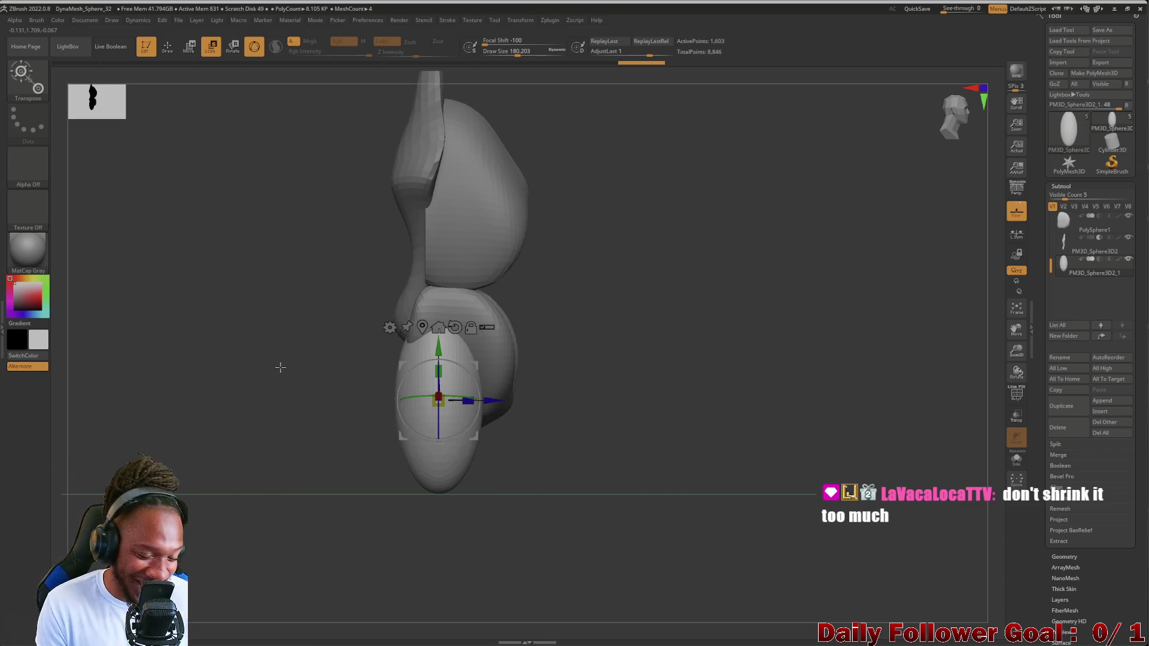
mouse_move(332, 329)
left_mouse_down()
mouse_move(249, 415)
mouse_move(293, 407)
mouse_move(226, 416)
mouse_move(171, 376)
left_mouse_up()
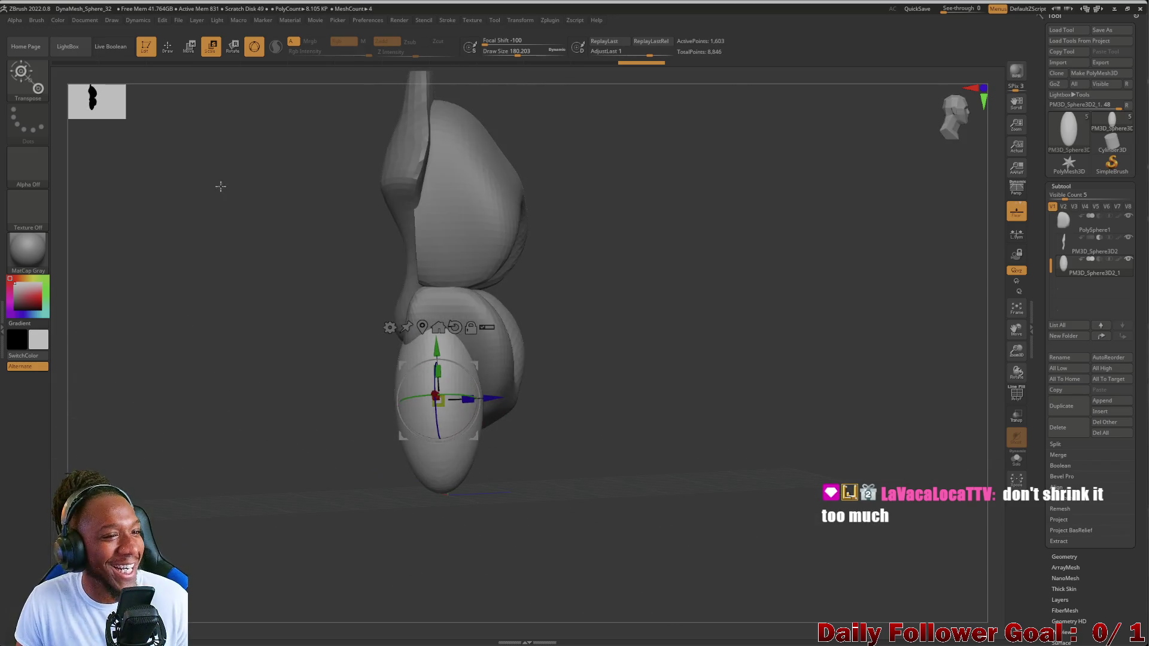
left_click(168, 46)
mouse_move(215, 432)
left_mouse_down()
mouse_move(239, 419)
mouse_move(148, 219)
left_mouse_up()
- With Move Topological, reshape the front of the lower lobe
left_click(27, 78)
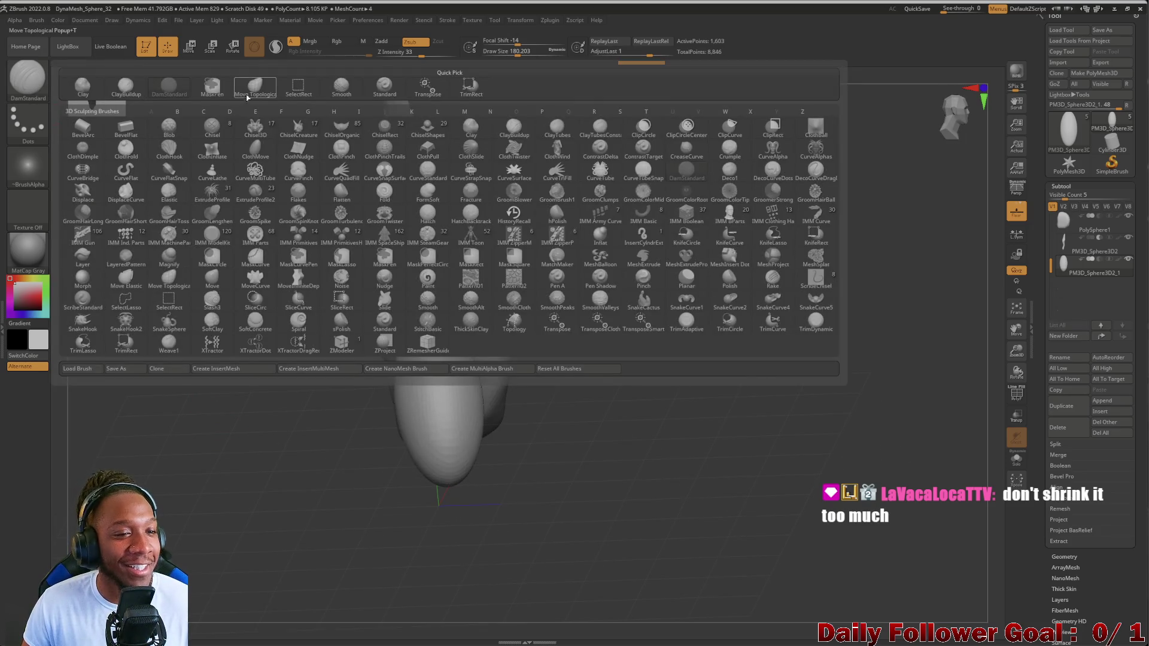
left_click(250, 92)
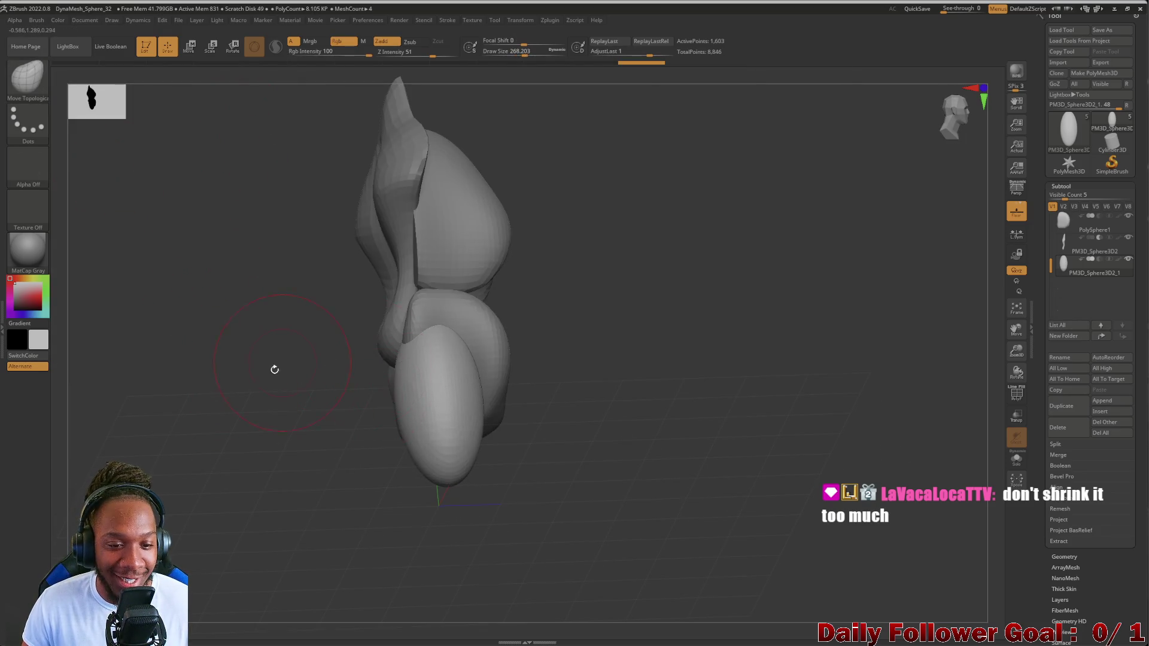
mouse_move(274, 369)
left_mouse_down()
mouse_move(285, 392)
mouse_move(266, 403)
mouse_move(374, 375)
mouse_move(355, 380)
mouse_move(406, 347)
mouse_move(386, 375)
mouse_move(359, 383)
left_mouse_up()
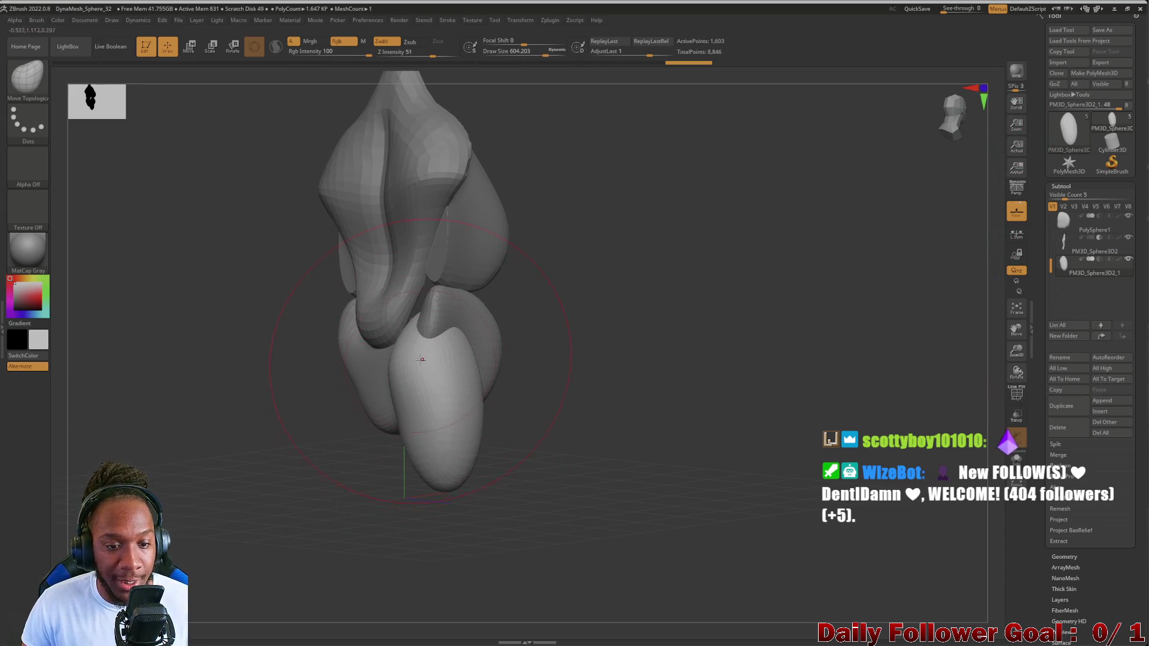
mouse_move(421, 359)
left_mouse_down()
mouse_move(384, 399)
mouse_move(387, 343)
left_mouse_up()
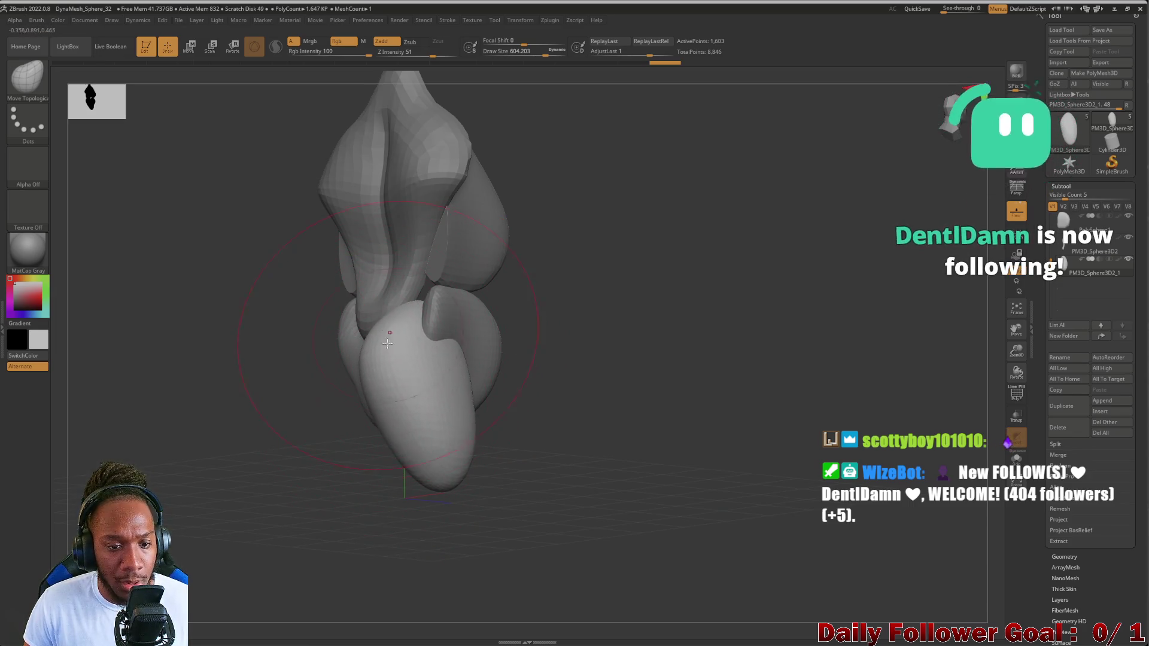
mouse_move(387, 343)
right_mouse_down()
mouse_move(290, 419)
mouse_move(411, 349)
mouse_move(238, 405)
mouse_move(471, 361)
right_mouse_up()
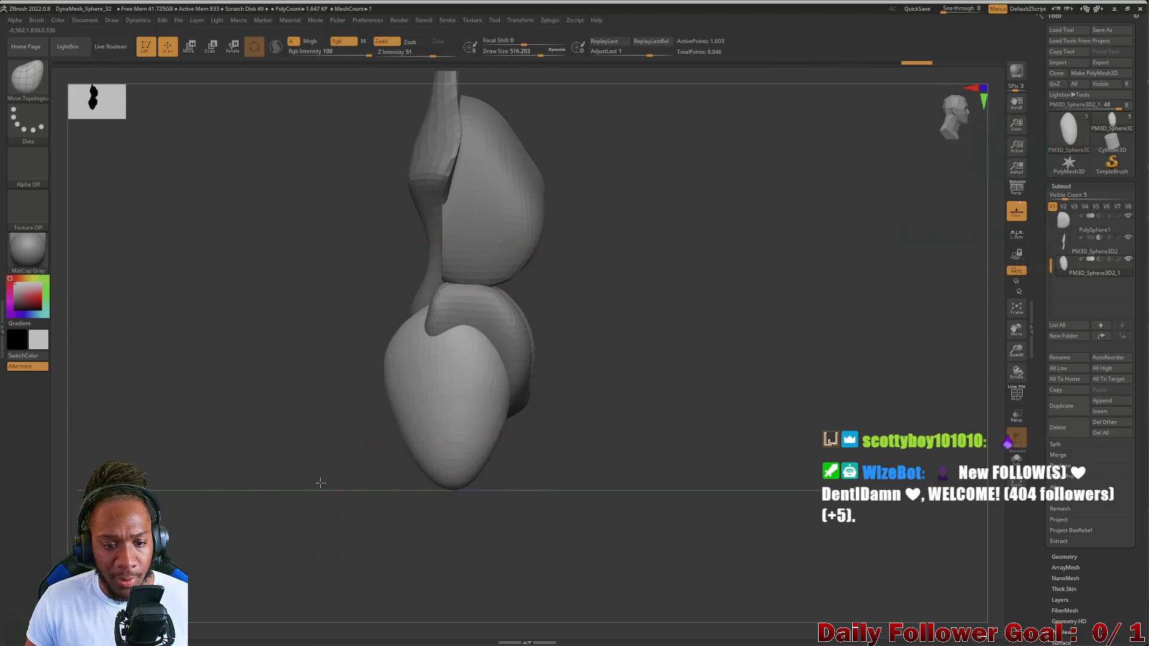
mouse_move(320, 483)
right_mouse_down()
mouse_move(308, 477)
mouse_move(321, 472)
mouse_move(360, 358)
right_mouse_up()
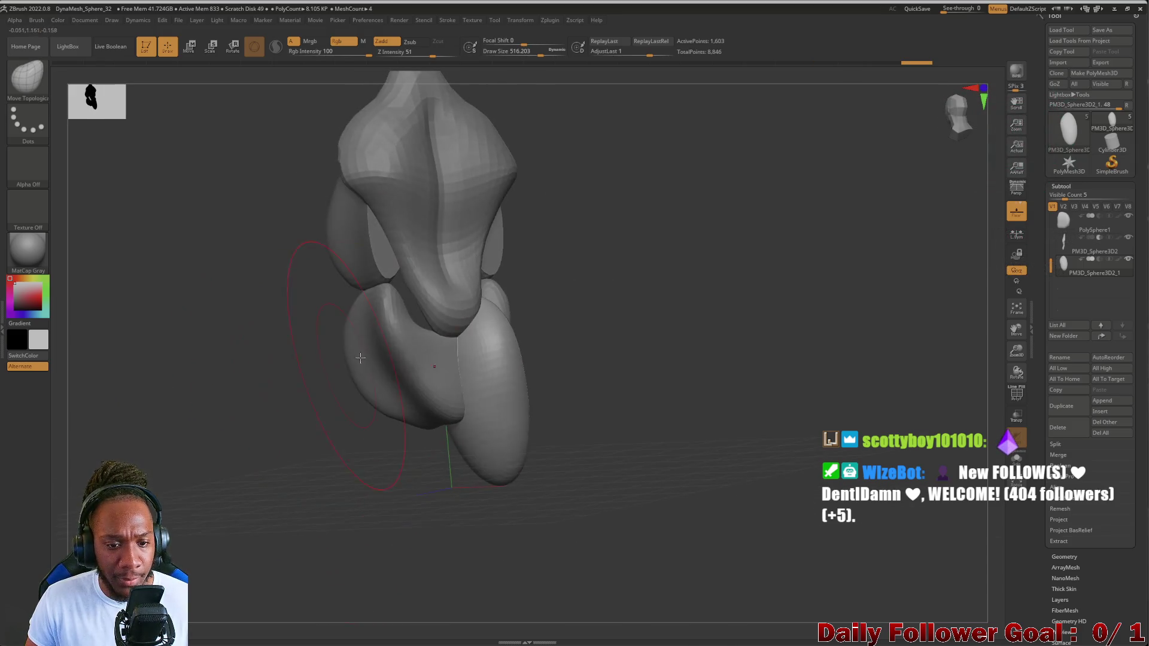
- Reduce the brush size and pull the hip form's side outward in side profile
key("bracketleft")
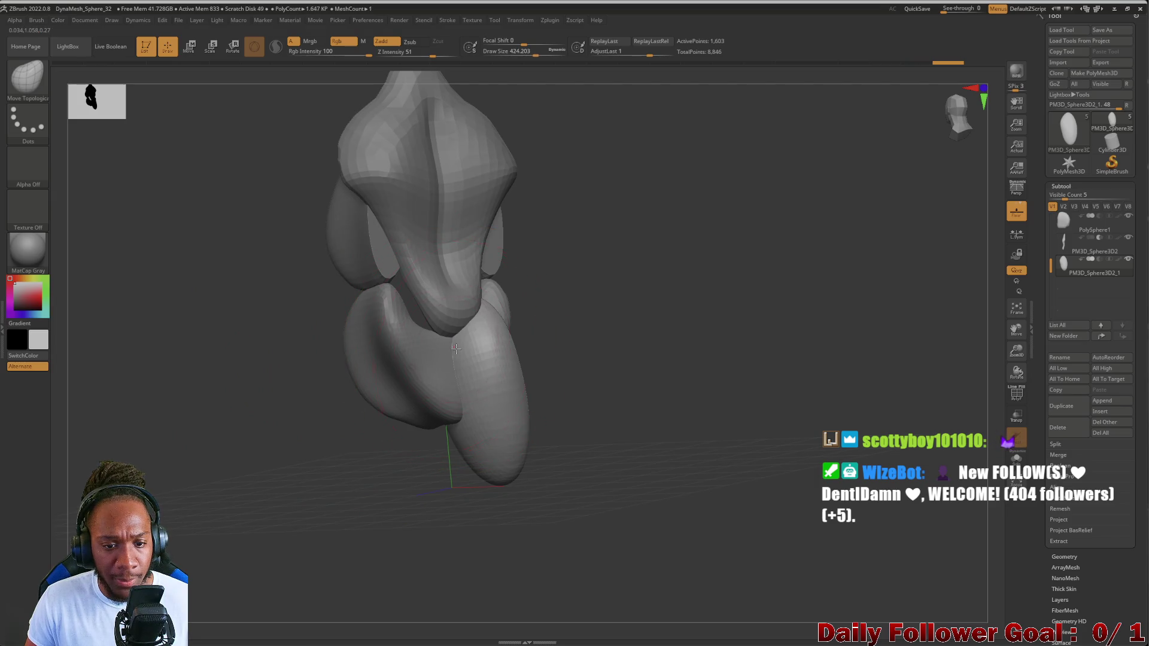
key("bracketleft")
key("bracketleft")
key("bracketleft")
mouse_move(447, 355)
right_mouse_down()
mouse_move(275, 438)
mouse_move(349, 406)
right_mouse_up()
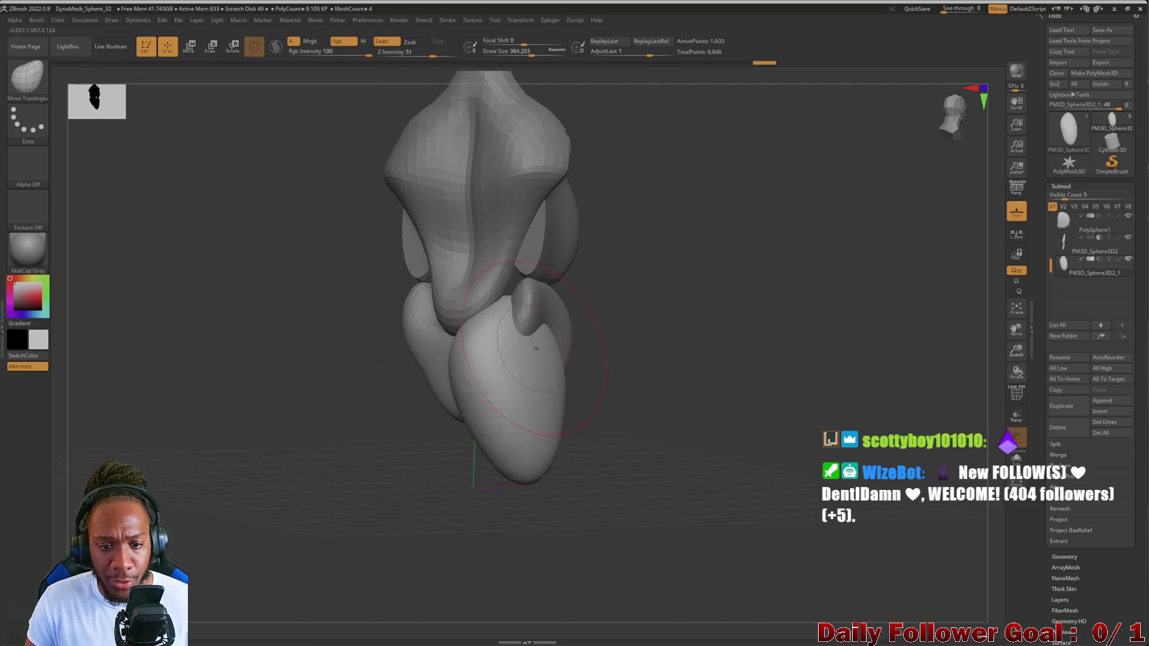
mouse_move(505, 377)
right_mouse_down()
mouse_move(359, 447)
mouse_move(395, 483)
right_mouse_up()
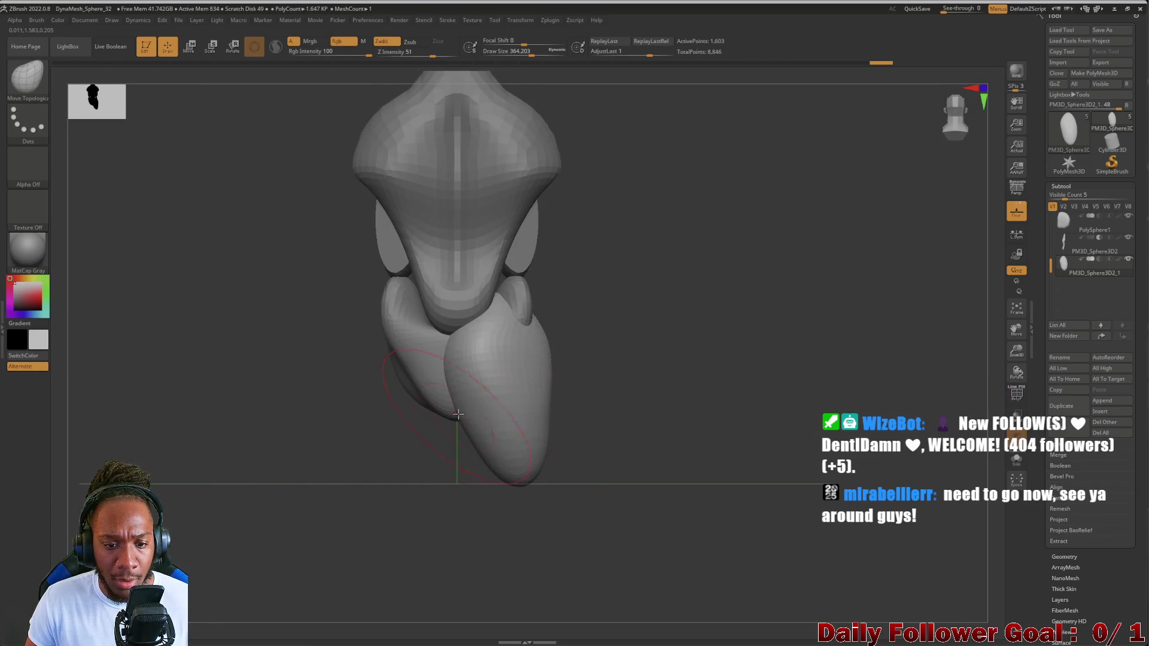
mouse_move(451, 408)
right_mouse_down("shift")
mouse_move(331, 459)
mouse_move(419, 418)
right_mouse_up("shift")
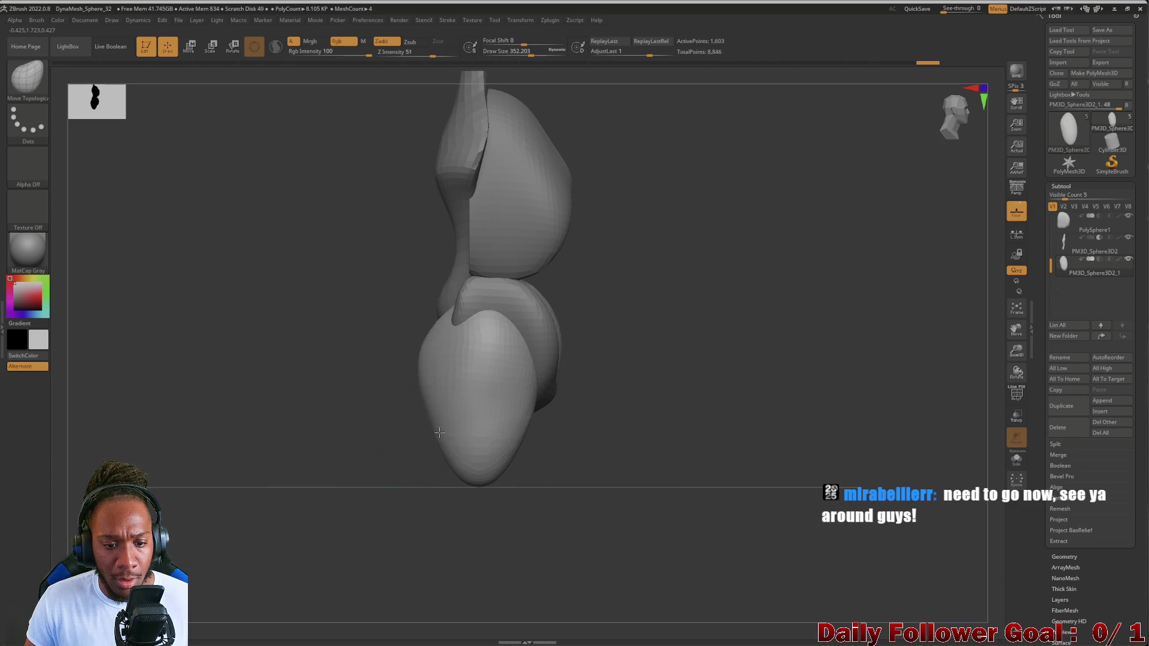
left_click_drag(503, 441, 533, 447)
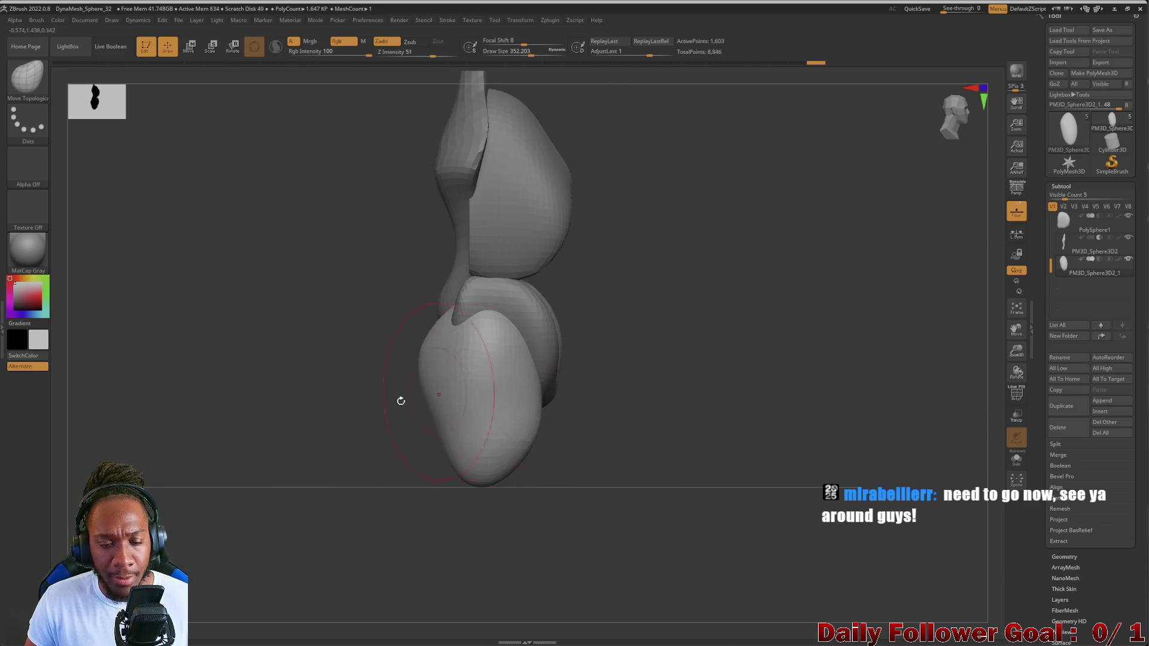
mouse_move(401, 401)
right_mouse_down("shift")
mouse_move(331, 436)
mouse_move(361, 431)
mouse_move(334, 464)
mouse_move(336, 357)
mouse_move(361, 405)
right_mouse_up("shift")
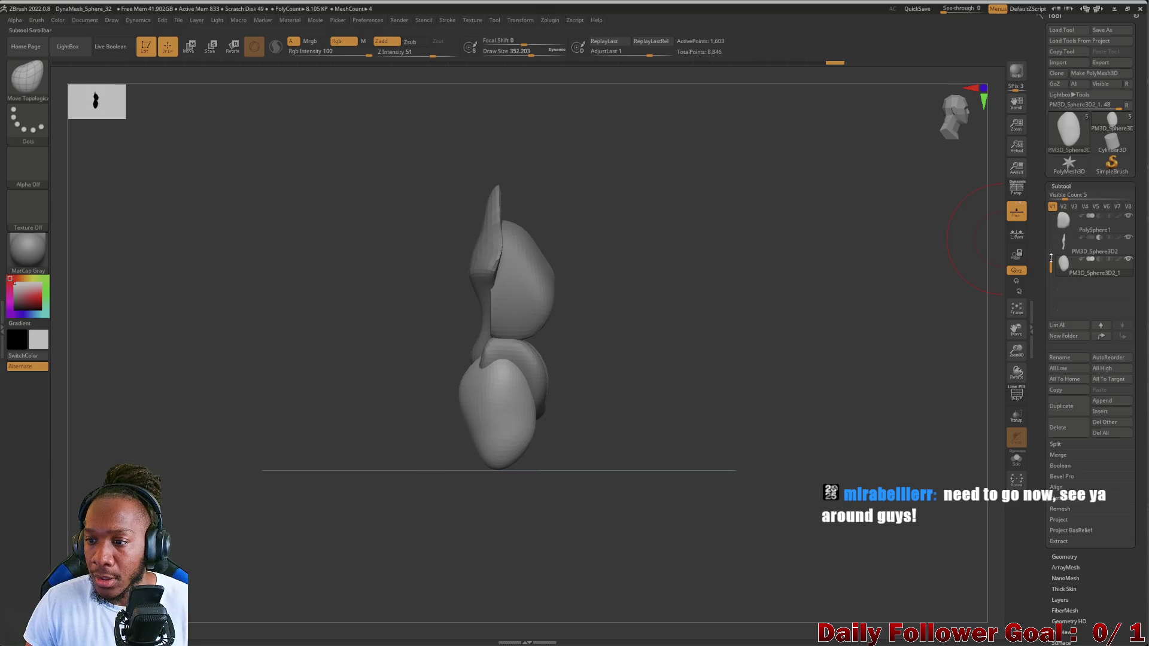
- Rotate the PolySphere chest form with the Transpose gizmo and nudge it slightly vertically
left_click_drag(1053, 242, 1055, 207)
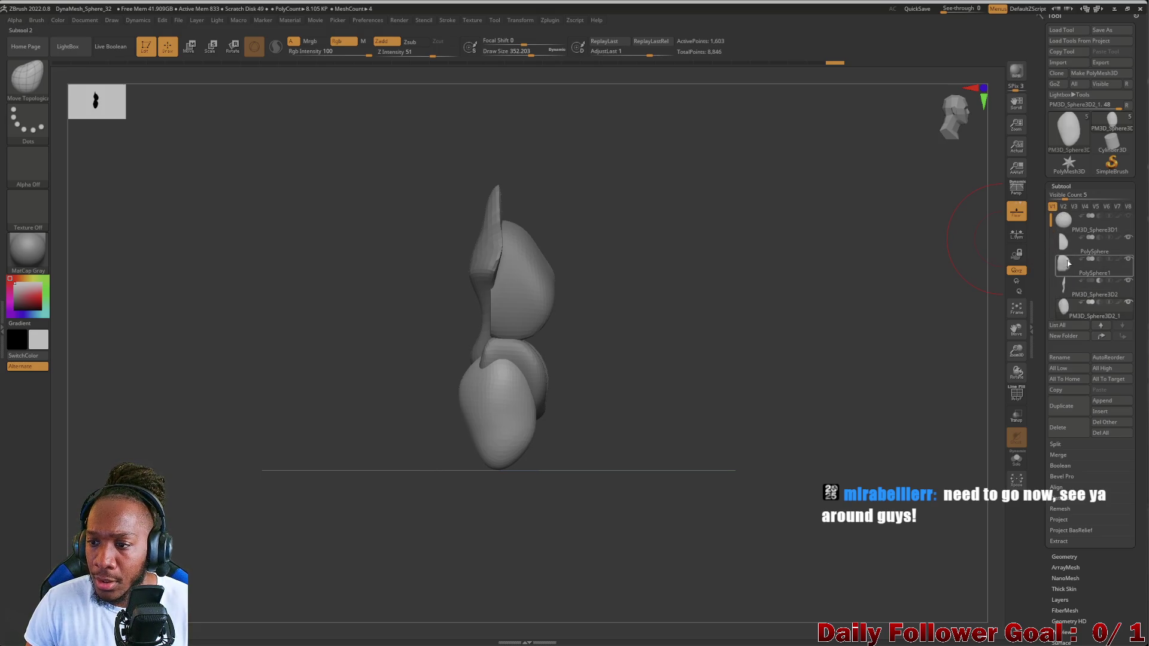
left_click(1067, 246)
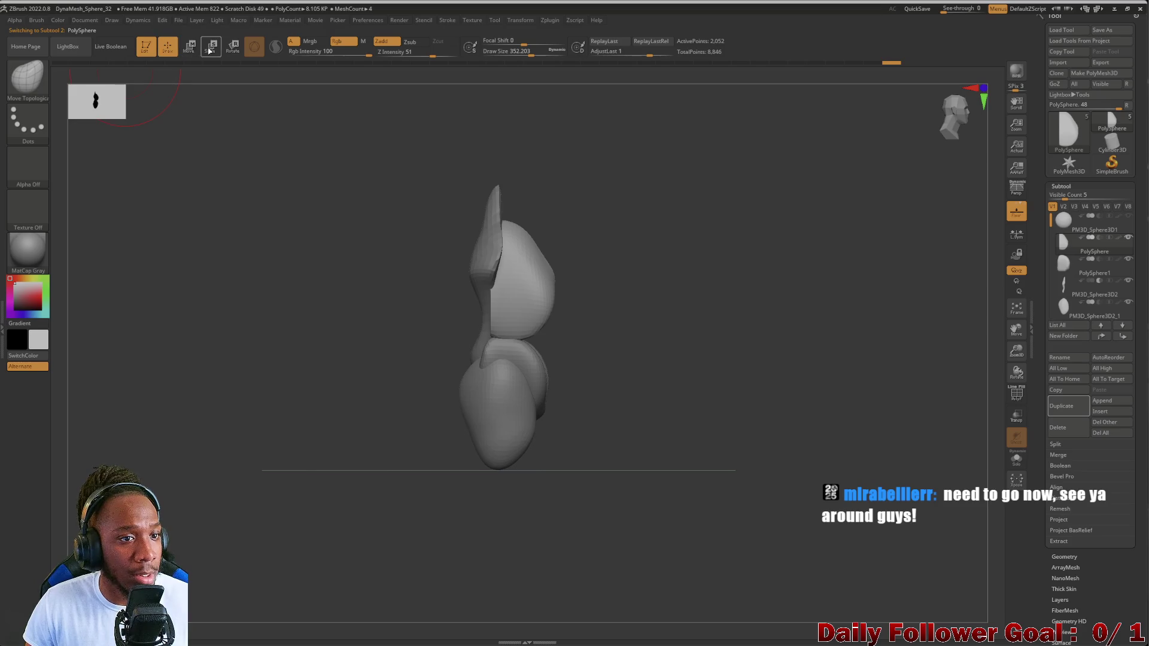
left_click(234, 48)
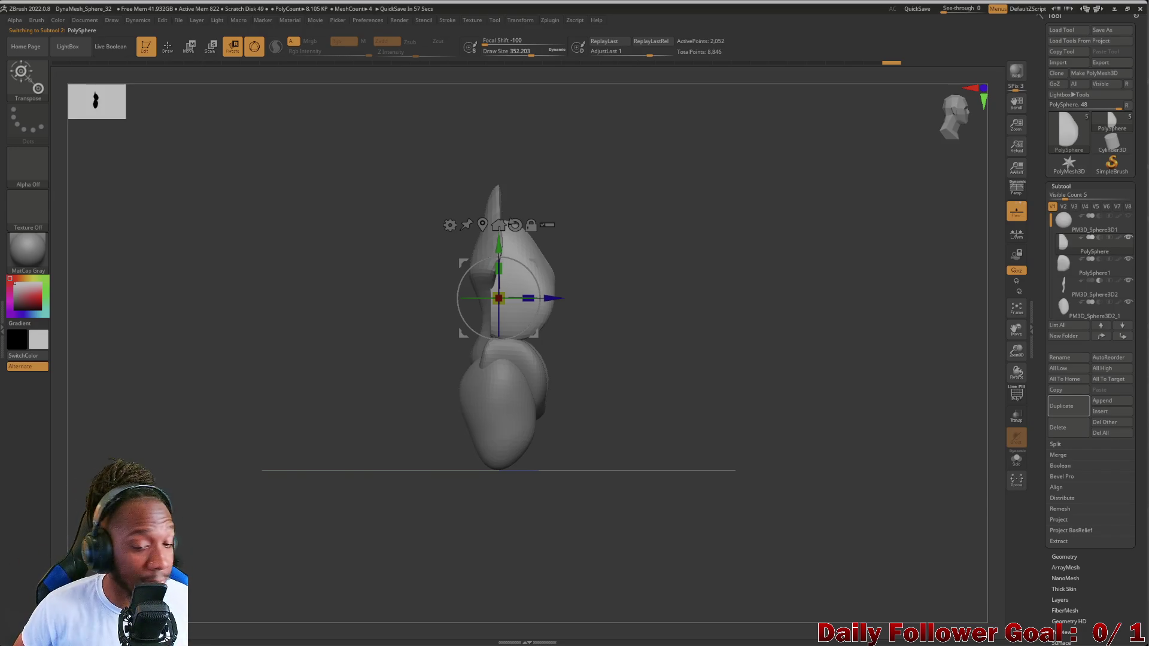
mouse_move(536, 276)
left_mouse_down()
mouse_move(542, 316)
mouse_move(548, 293)
left_mouse_up()
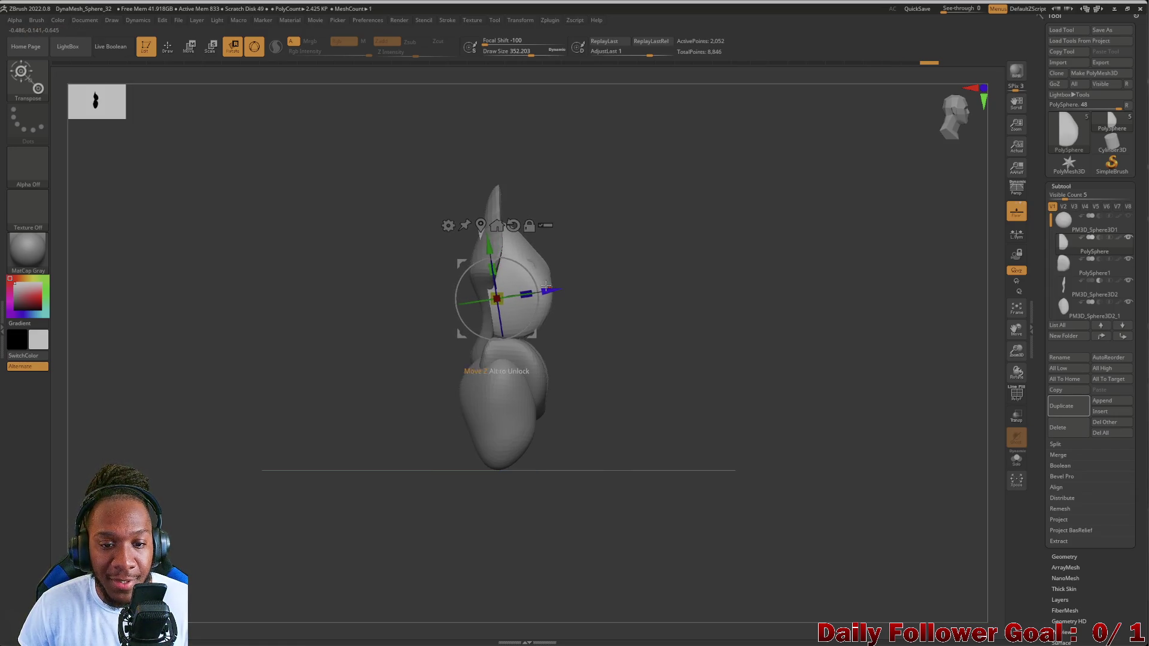
left_click_drag(483, 251, 512, 267)
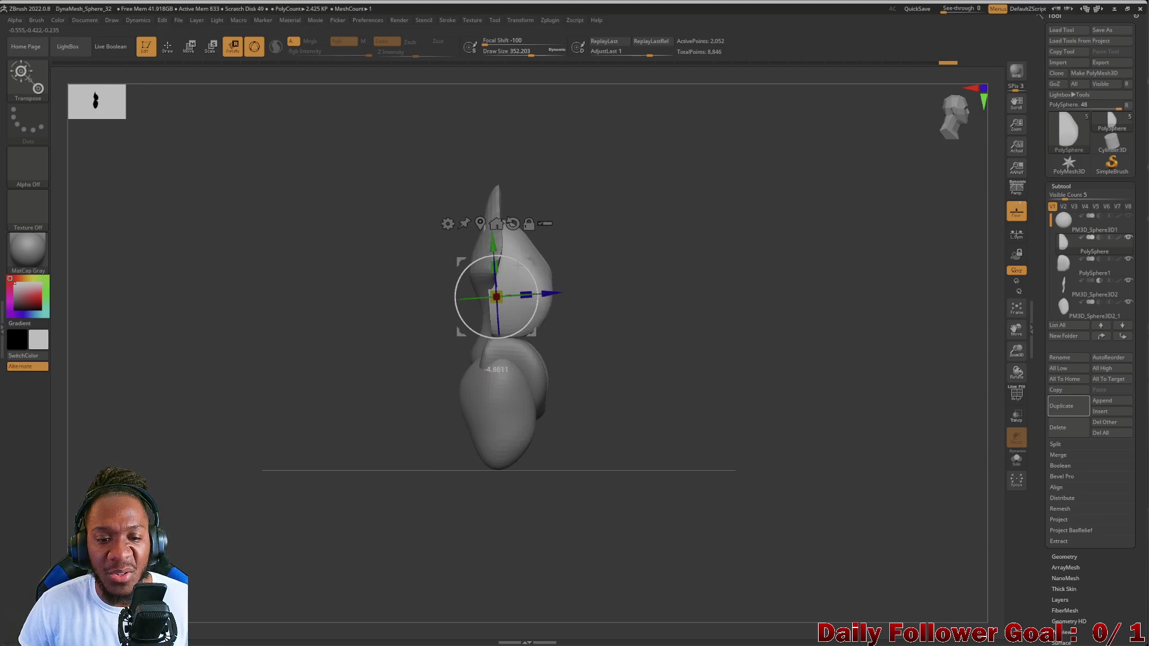
left_click(1089, 288)
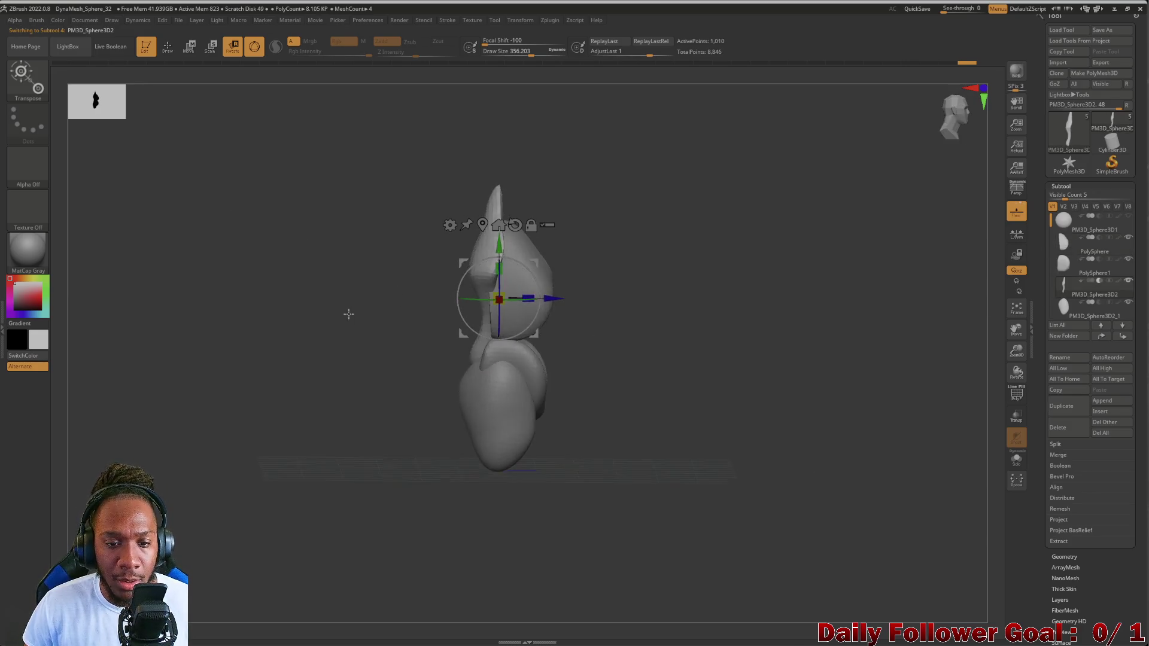
- Undo the unsuccessful Move Topological strokes on the back form
left_click(168, 52)
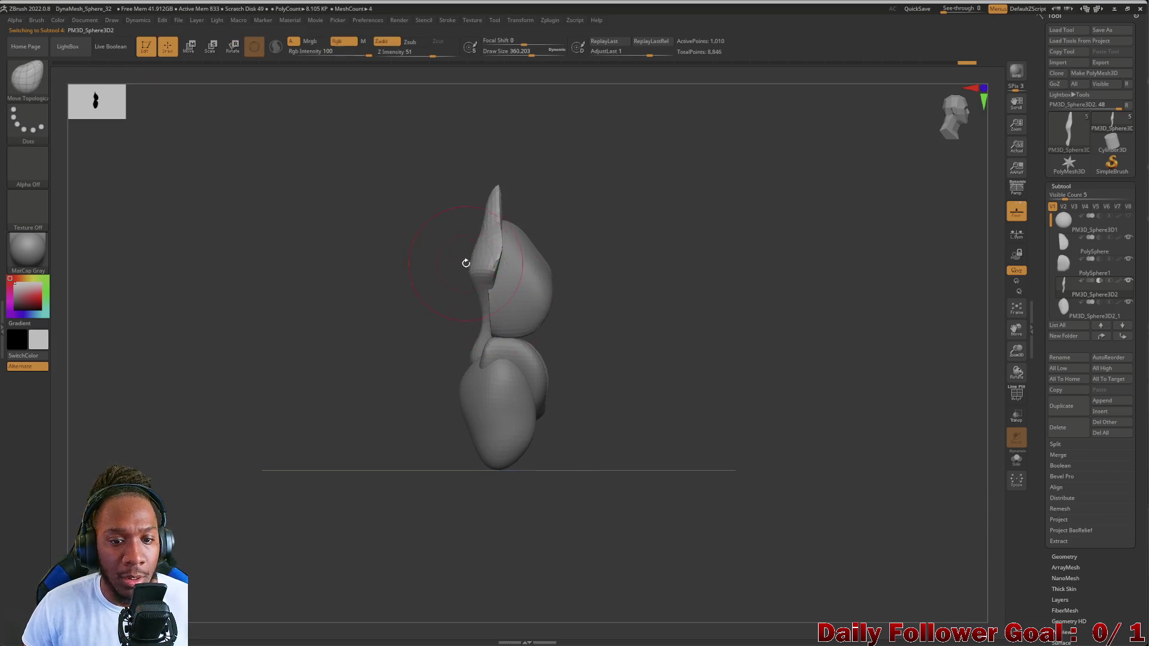
key("ctrl+z")
mouse_move(408, 271)
left_mouse_down()
mouse_move(362, 289)
mouse_move(453, 365)
mouse_move(480, 330)
left_mouse_up()
left_click_drag(413, 338, 364, 355)
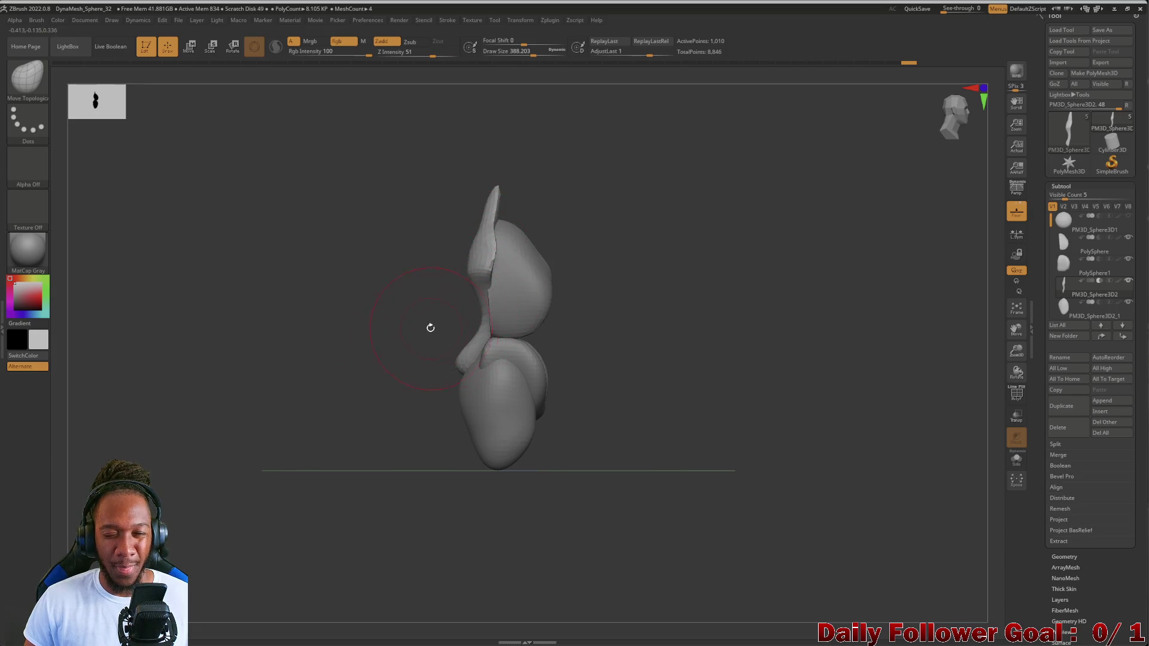
mouse_move(373, 350)
left_mouse_down()
mouse_move(331, 341)
mouse_move(300, 392)
mouse_move(228, 383)
mouse_move(347, 370)
mouse_move(293, 394)
mouse_move(338, 389)
left_mouse_up()
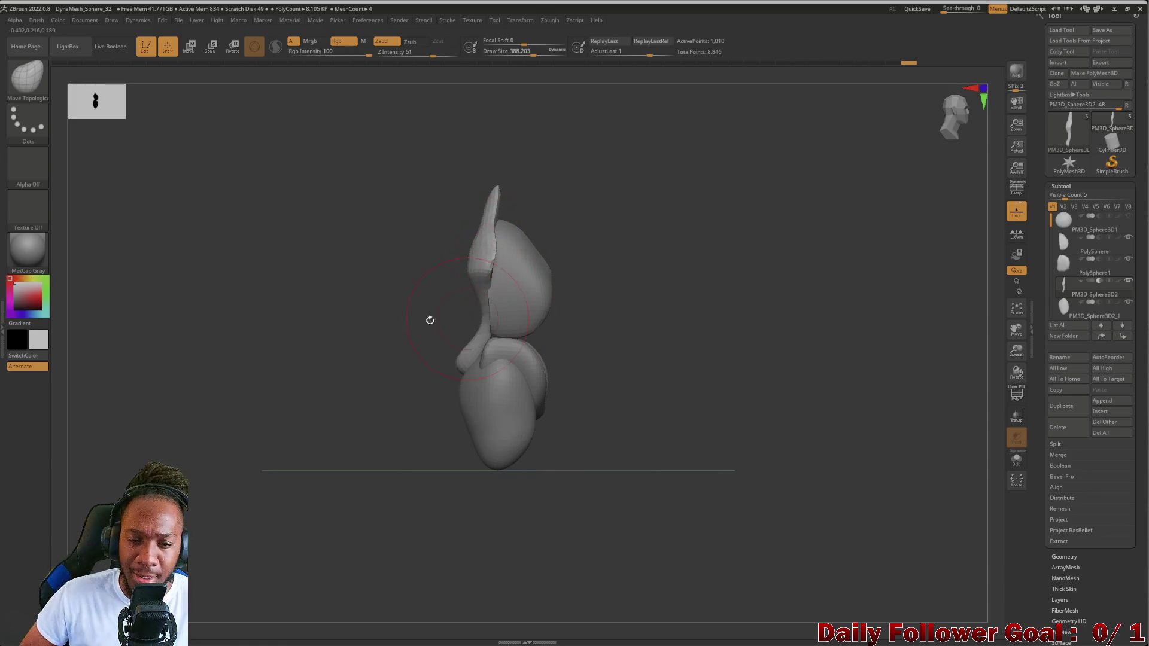
- Step through the subtool list to PolySphere, then to PM3D_Sphere3D1
left_click(27, 77)
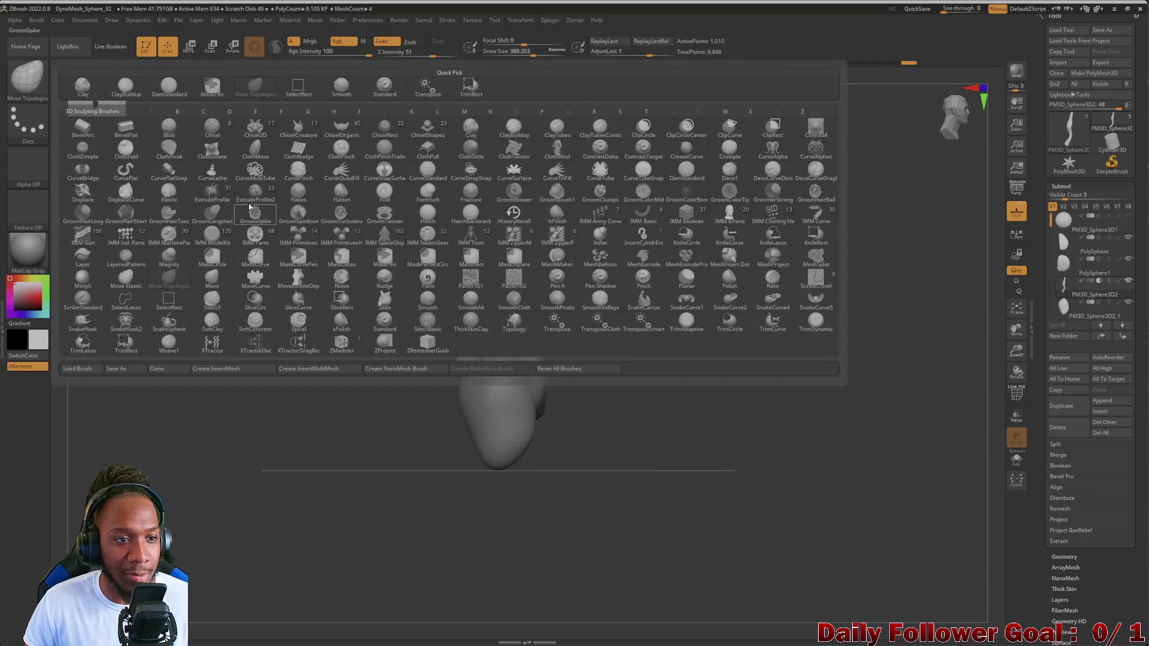
key("Down")
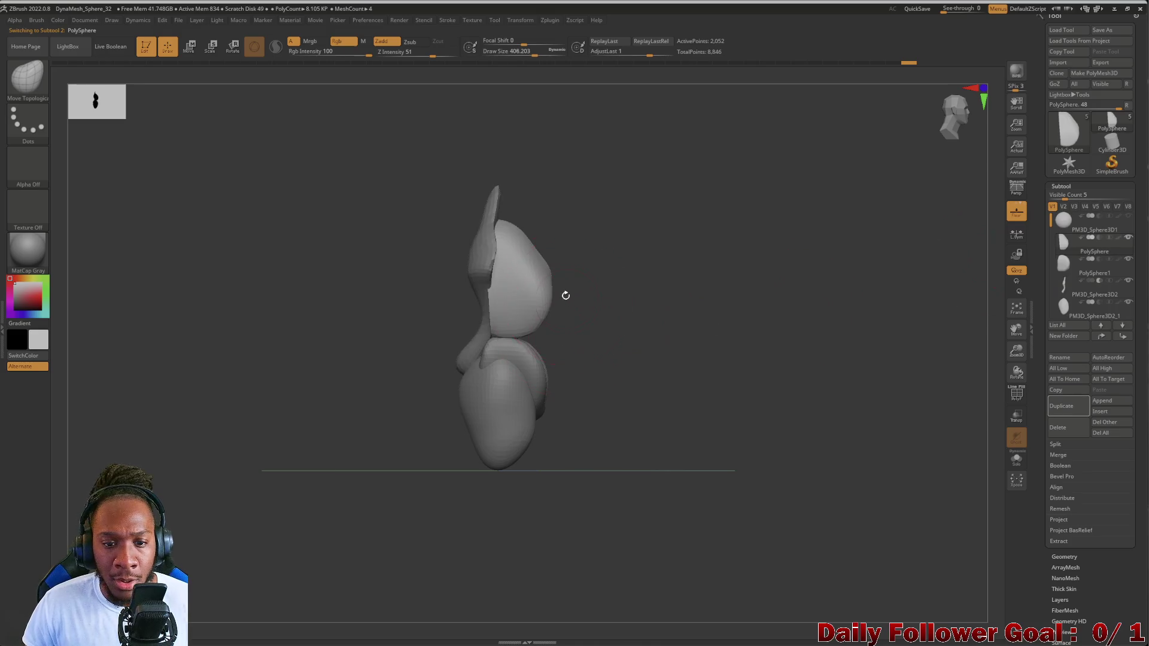
mouse_move(513, 282)
right_mouse_down()
mouse_move(519, 295)
mouse_move(325, 336)
mouse_move(397, 377)
mouse_move(311, 455)
right_mouse_up()
key("Up")
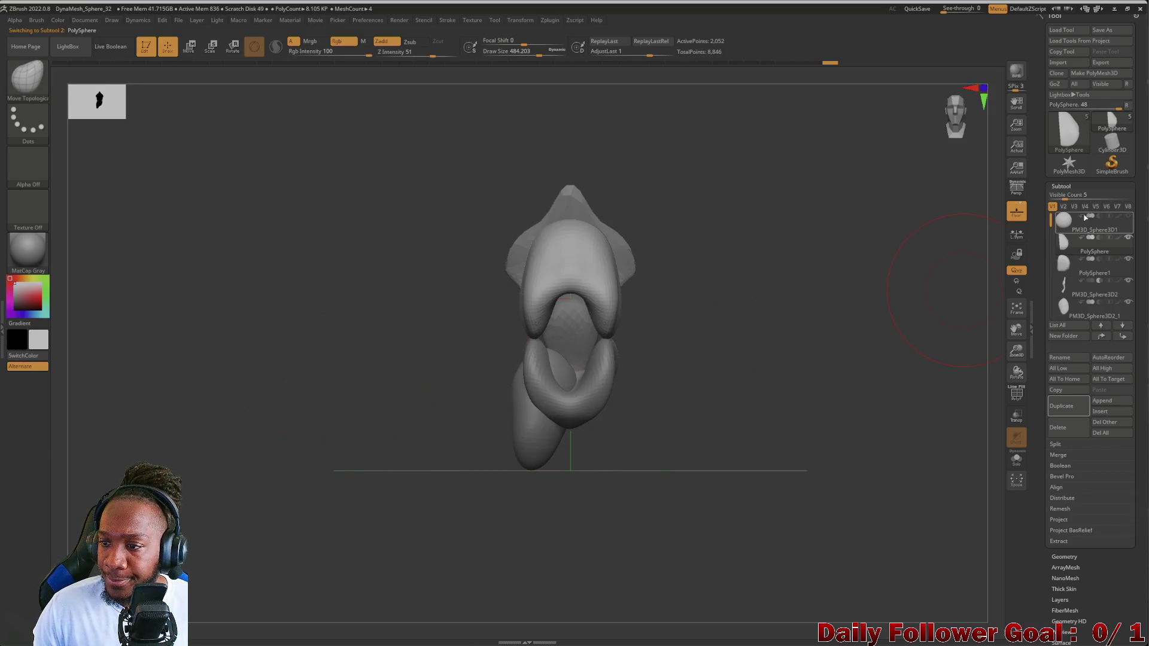
- Duplicate the sphere as a new subtool and trim part of it with TrimRect
left_click(1077, 418)
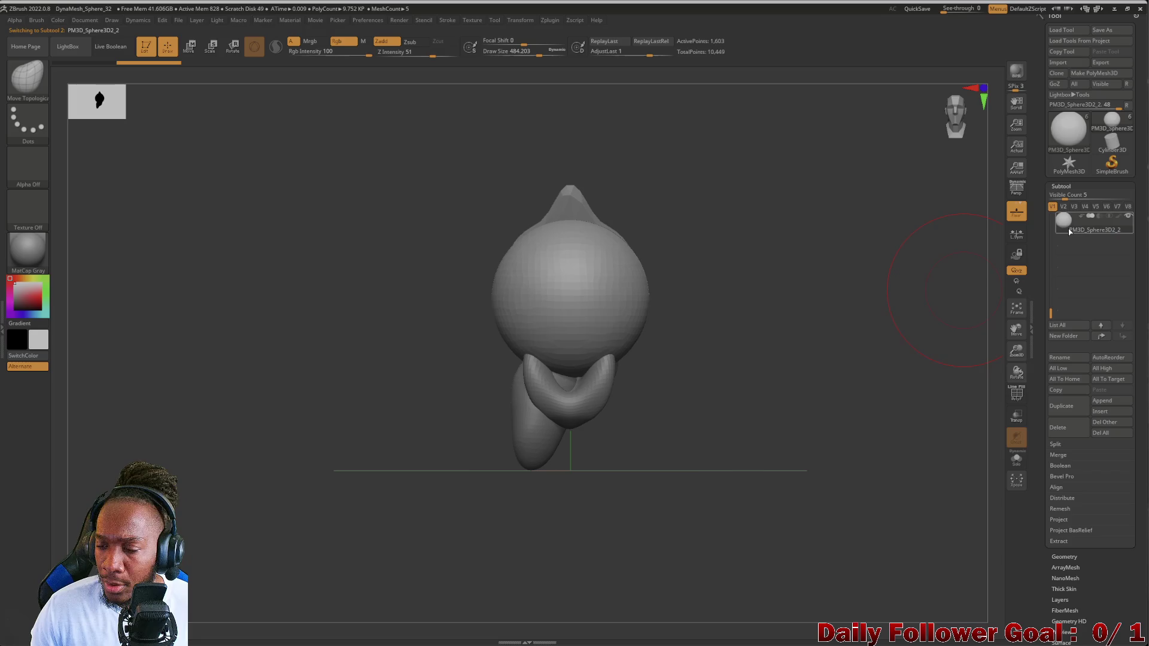
left_click_drag(1053, 312, 1053, 258)
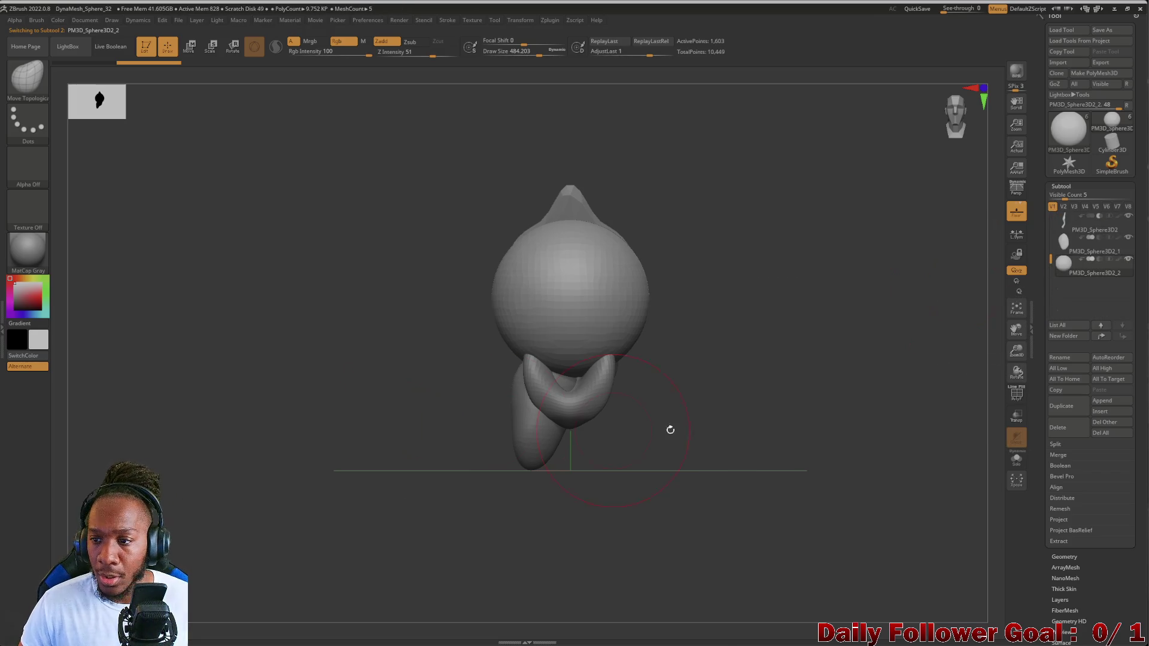
left_click_drag(458, 300, 325, 341)
mouse_move(409, 191)
left_mouse_down("ctrl+shift")
mouse_move(475, 307)
mouse_move(495, 474)
left_mouse_up("ctrl+shift")
mouse_move(367, 538)
left_mouse_down()
mouse_move(239, 462)
mouse_move(272, 156)
left_mouse_up()
- Move the new sphere along the depth axis to sit at the waist
left_click(211, 48)
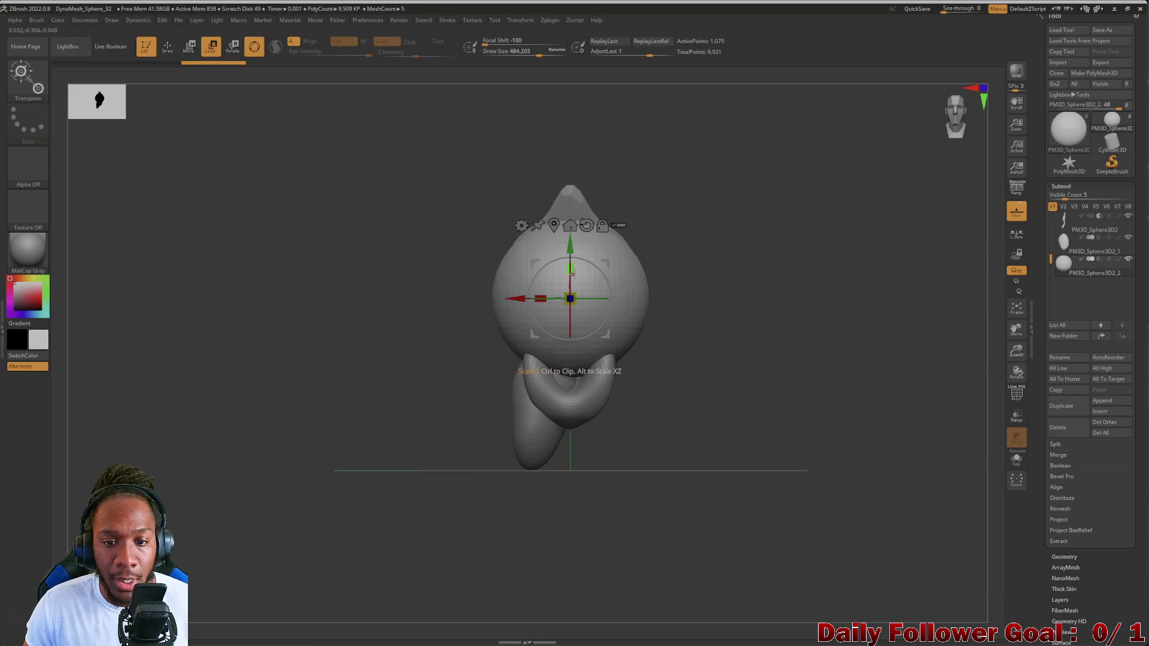
left_click_drag(571, 269, 579, 218)
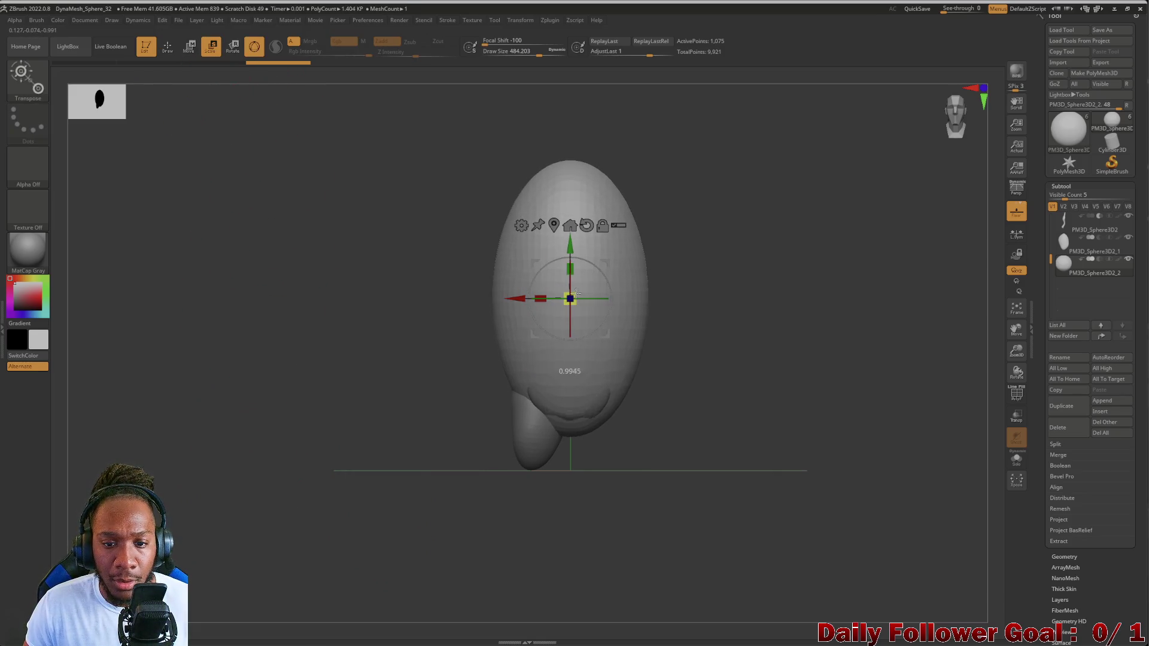
key("ctrl+z")
left_click_drag(467, 334, 556, 345, "shift")
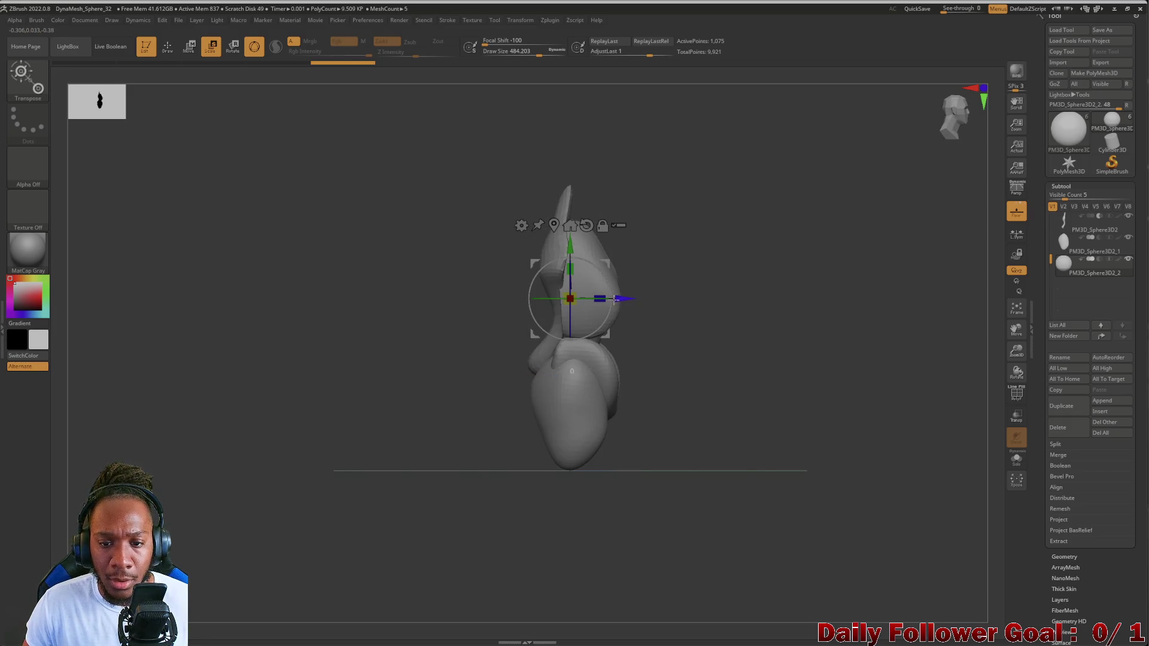
left_click_drag(615, 299, 646, 299)
mouse_move(431, 335)
left_mouse_down()
mouse_move(384, 340)
mouse_move(519, 365)
mouse_move(399, 367)
mouse_move(476, 385)
mouse_move(449, 402)
mouse_move(349, 390)
mouse_move(619, 361)
left_mouse_up()
mouse_move(430, 365)
left_mouse_down("shift")
mouse_move(379, 367)
mouse_move(427, 363)
mouse_move(443, 353)
mouse_move(422, 345)
mouse_move(443, 349)
left_mouse_up("shift")
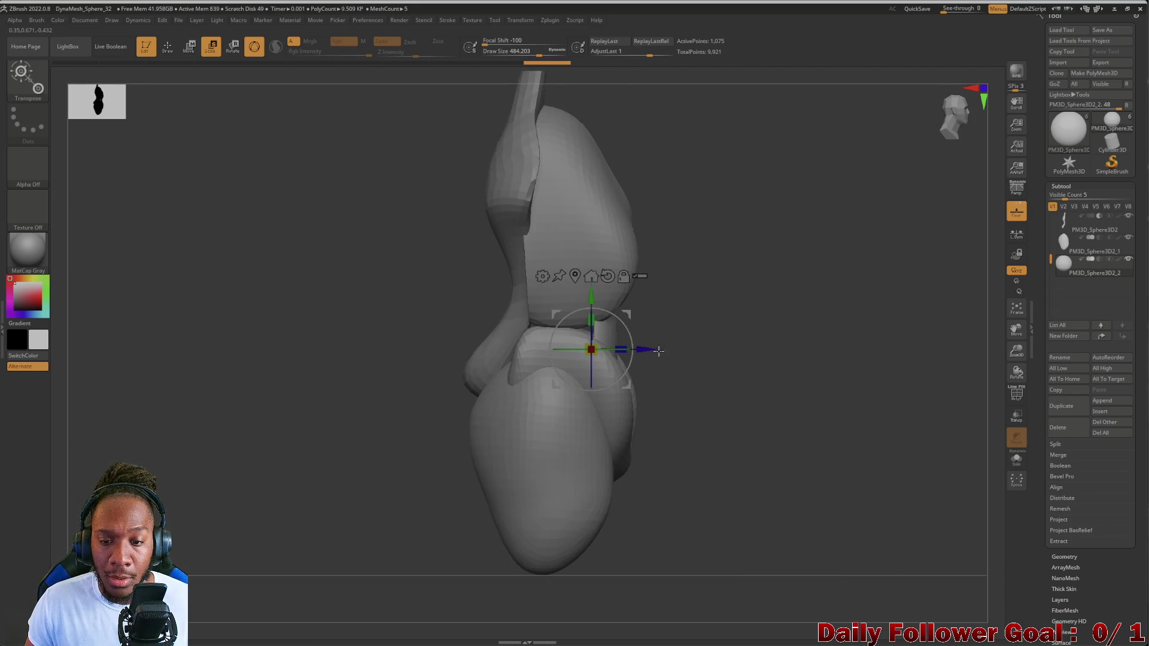
- Orbit to front and three-quarter views to inspect the elongated waist form
mouse_move(628, 364)
left_mouse_down("shift")
mouse_move(371, 377)
mouse_move(330, 401)
left_mouse_up("shift")
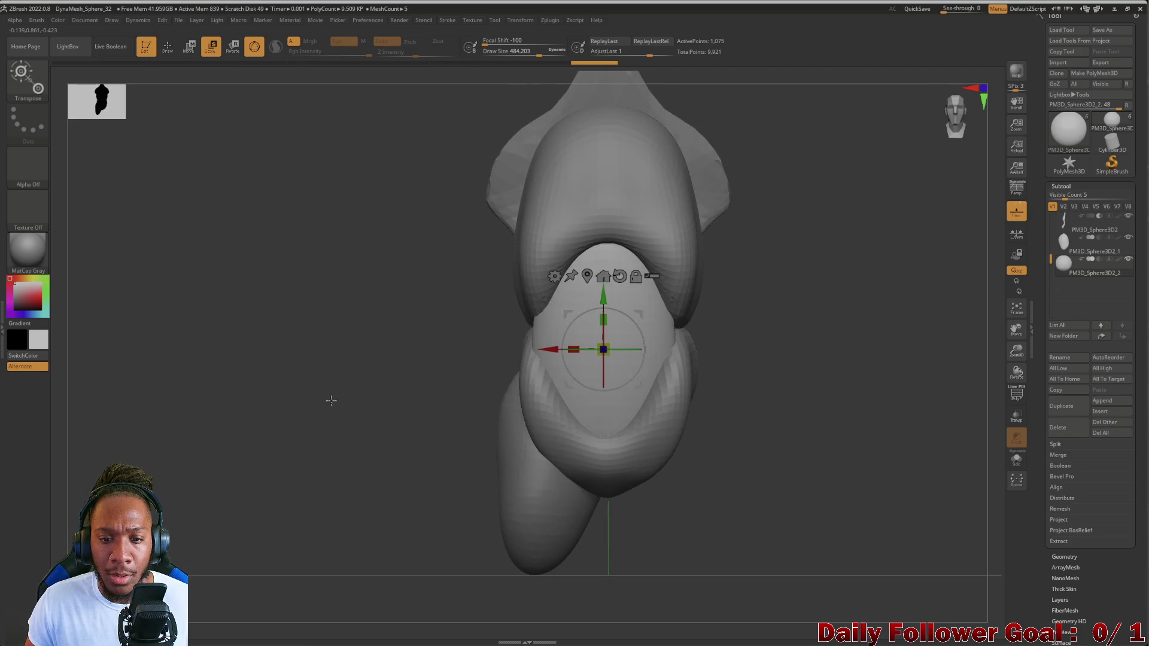
mouse_move(377, 364)
left_mouse_down()
mouse_move(429, 364)
mouse_move(313, 397)
mouse_move(336, 418)
mouse_move(311, 400)
mouse_move(329, 405)
mouse_move(356, 356)
mouse_move(415, 382)
mouse_move(343, 387)
mouse_move(403, 397)
mouse_move(406, 446)
left_mouse_up()
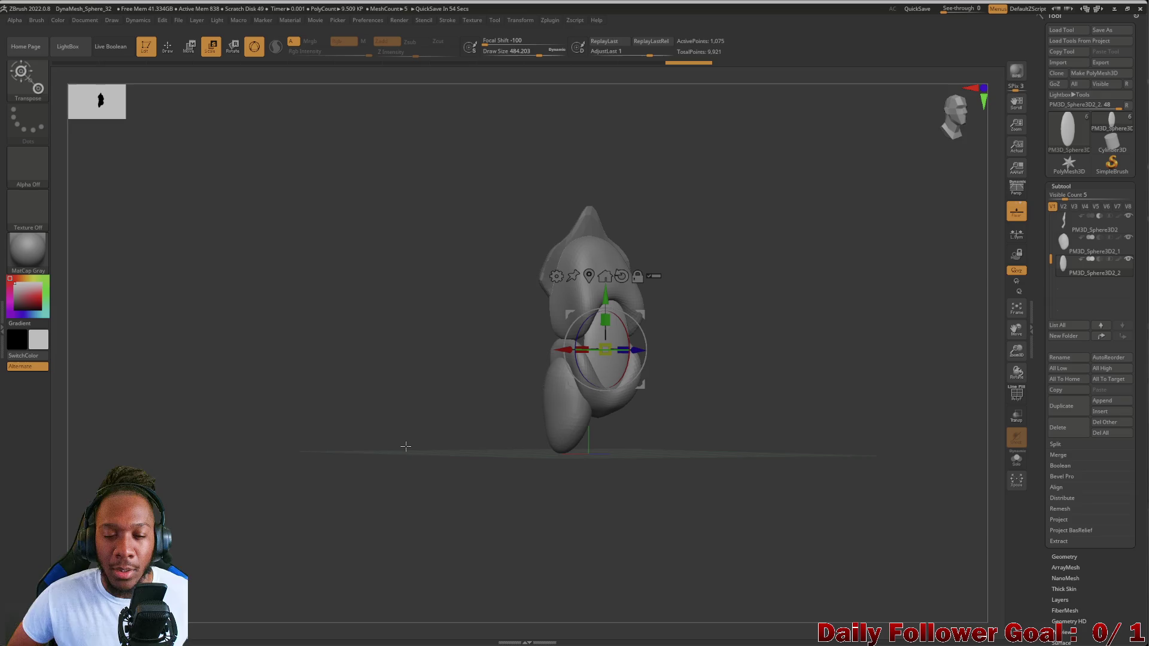
mouse_move(405, 447)
left_mouse_down()
mouse_move(367, 379)
mouse_move(465, 405)
left_mouse_up()
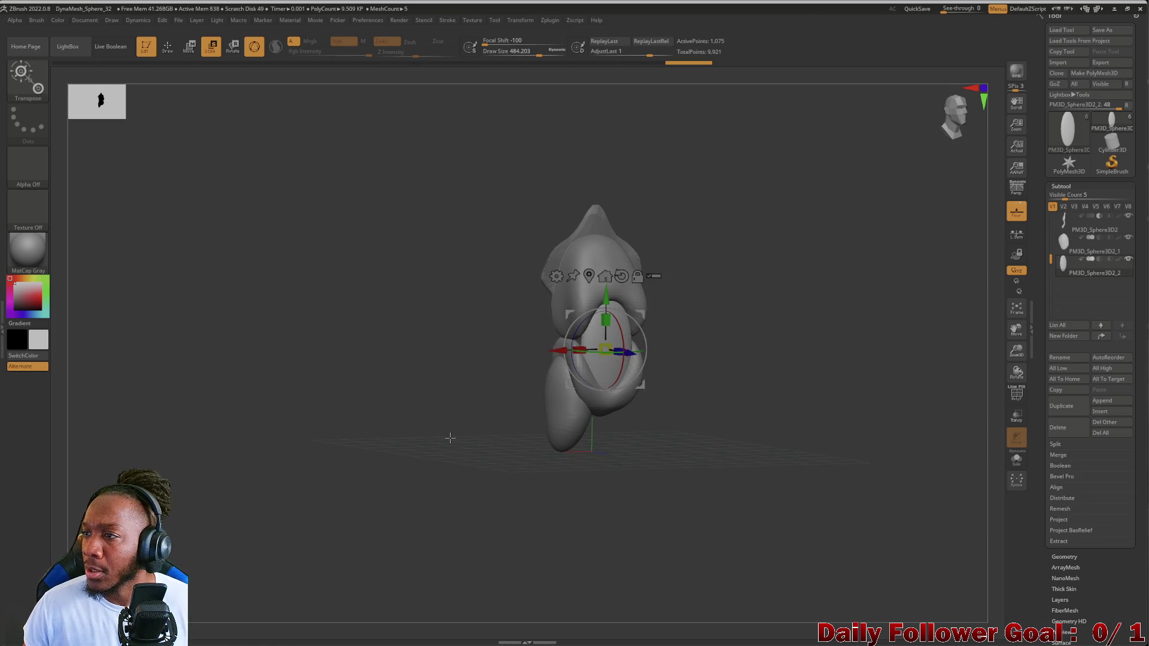
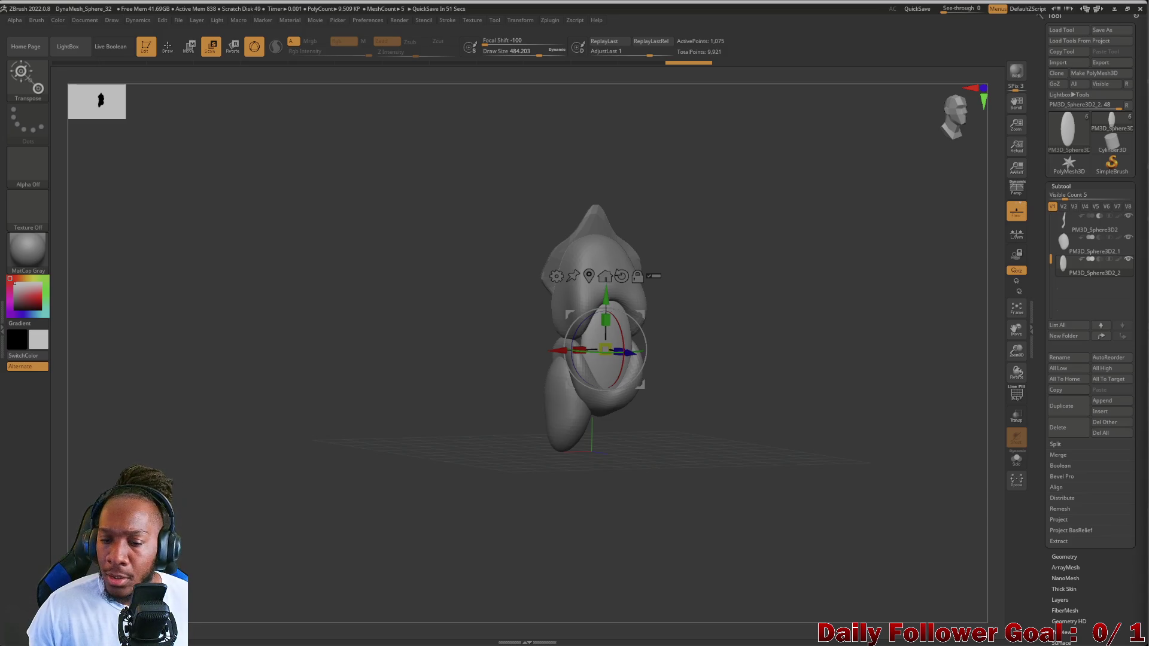
- Turn the model to a front view and select PM3D_Sphere3D1 at the top of the Subtool list
mouse_move(192, 455)
left_mouse_down("shift")
mouse_move(233, 400)
mouse_move(319, 421)
mouse_move(403, 423)
mouse_move(357, 439)
mouse_move(372, 424)
mouse_move(349, 488)
mouse_move(351, 451)
mouse_move(270, 465)
mouse_move(260, 450)
mouse_move(287, 405)
mouse_move(308, 403)
mouse_move(318, 361)
mouse_move(304, 468)
mouse_move(323, 457)
mouse_move(249, 451)
mouse_move(296, 435)
left_mouse_up("shift")
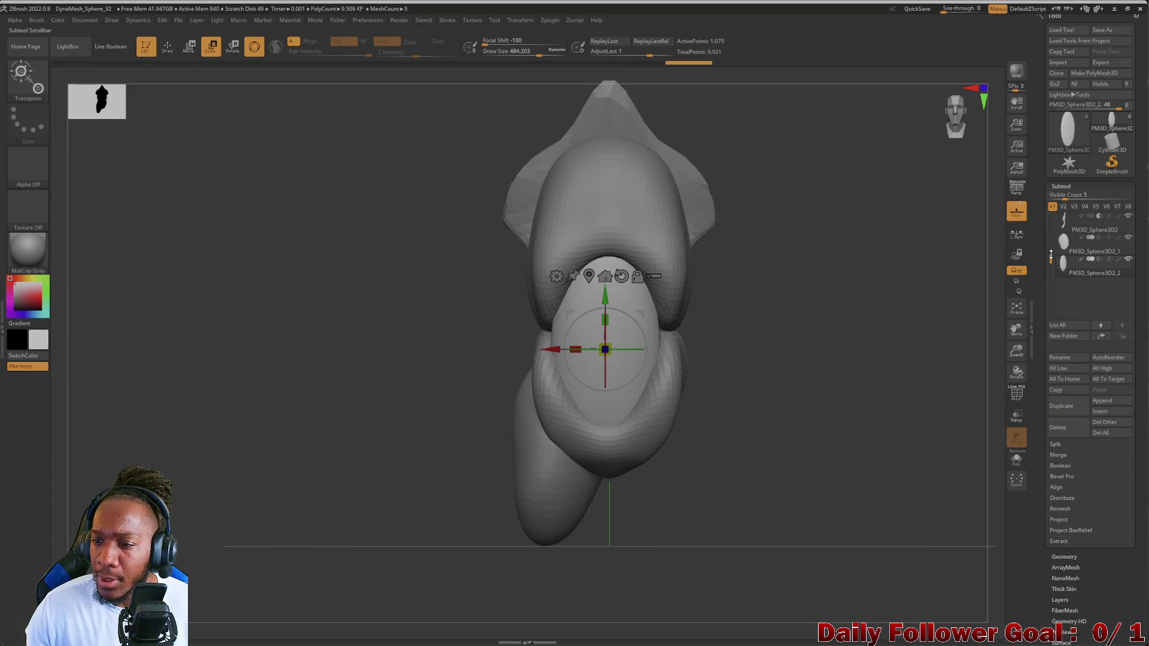
left_click_drag(1051, 256, 1051, 218)
left_click(1068, 221)
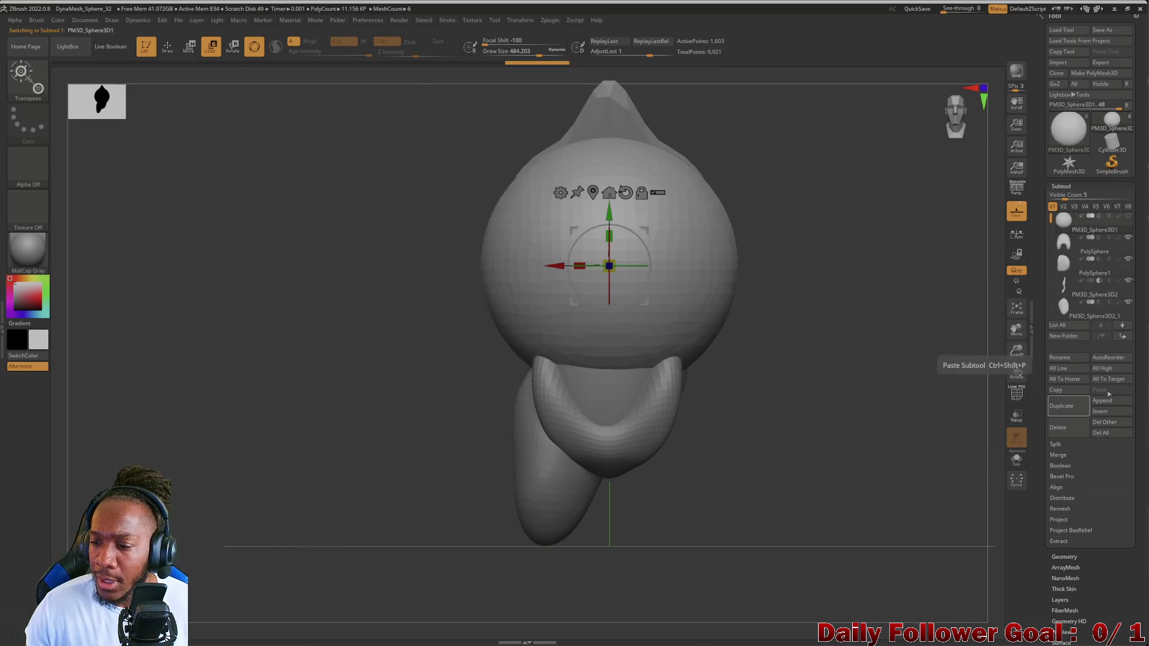
- Duplicate the active sphere subtool
left_click(1066, 413)
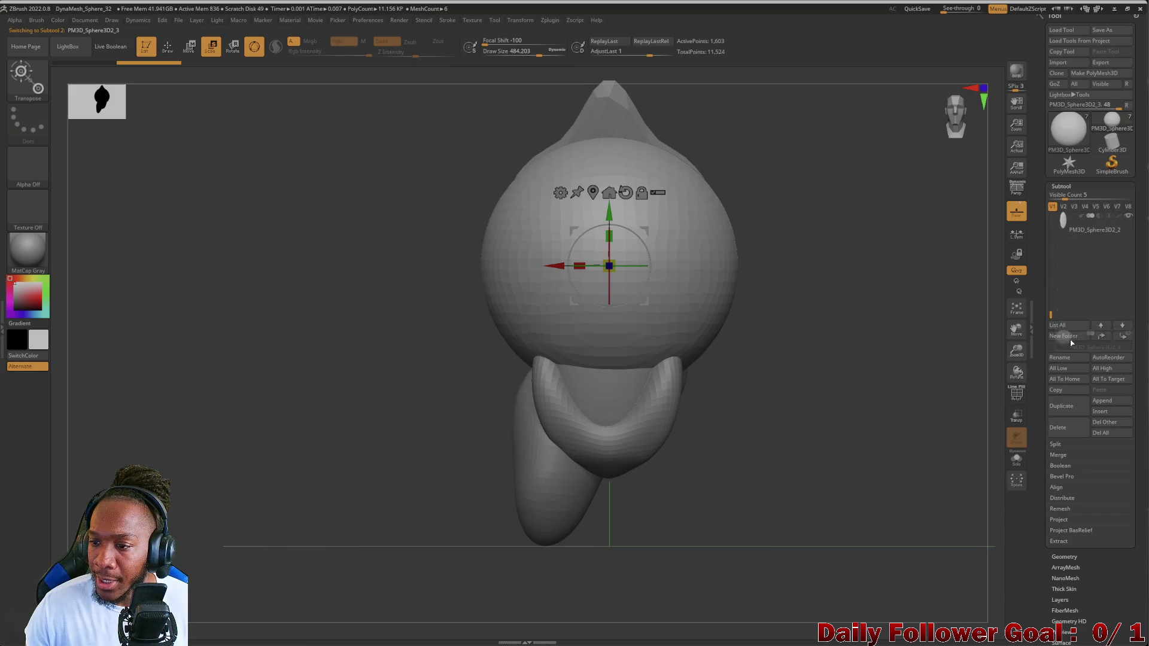
scroll(1077, 258, "up", 3)
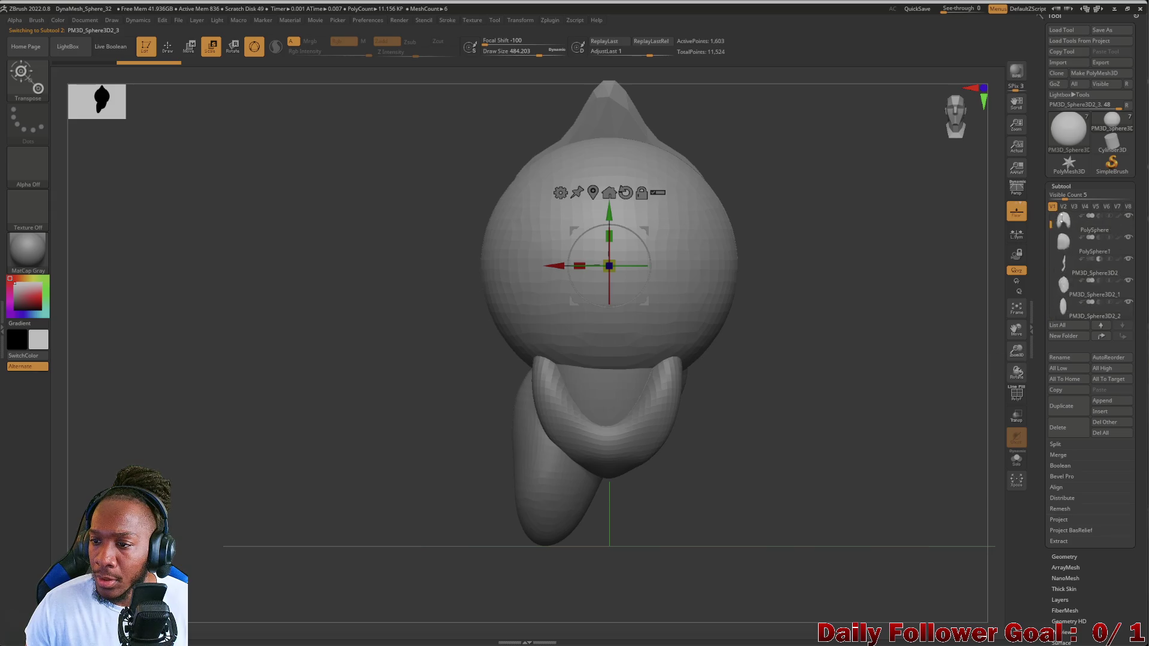
scroll(1065, 251, "down", 3)
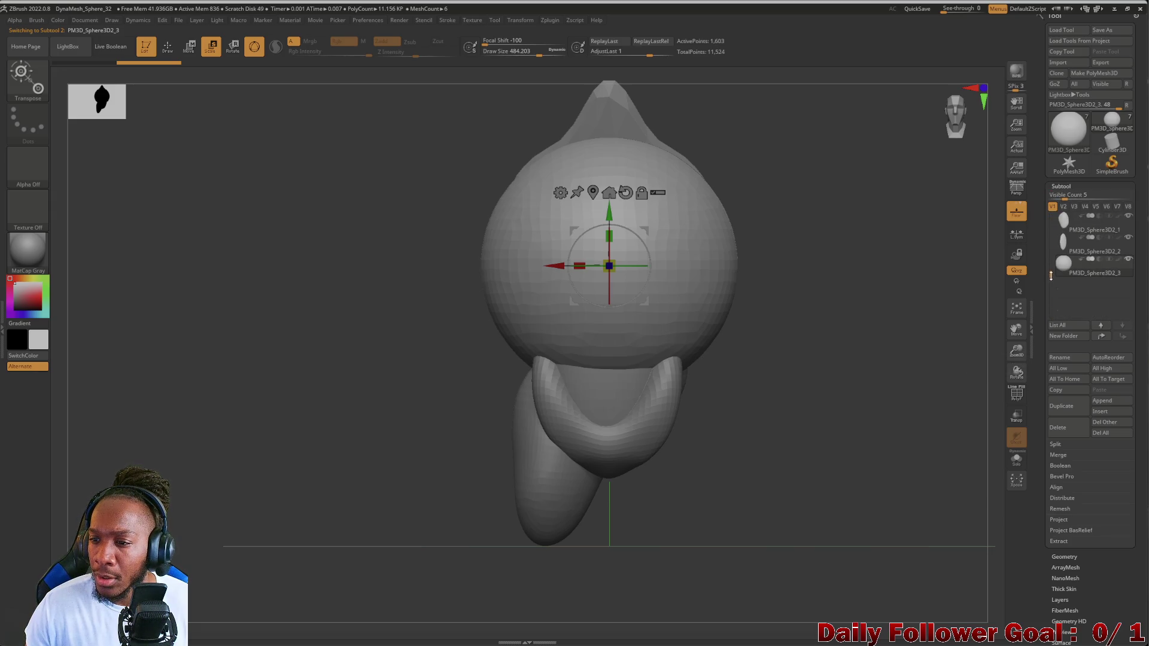
mouse_move(1077, 272)
- Trim away the left half of the duplicated sphere with TrimRect
mouse_move(257, 413)
left_mouse_down()
mouse_move(329, 390)
mouse_move(417, 318)
left_mouse_up()
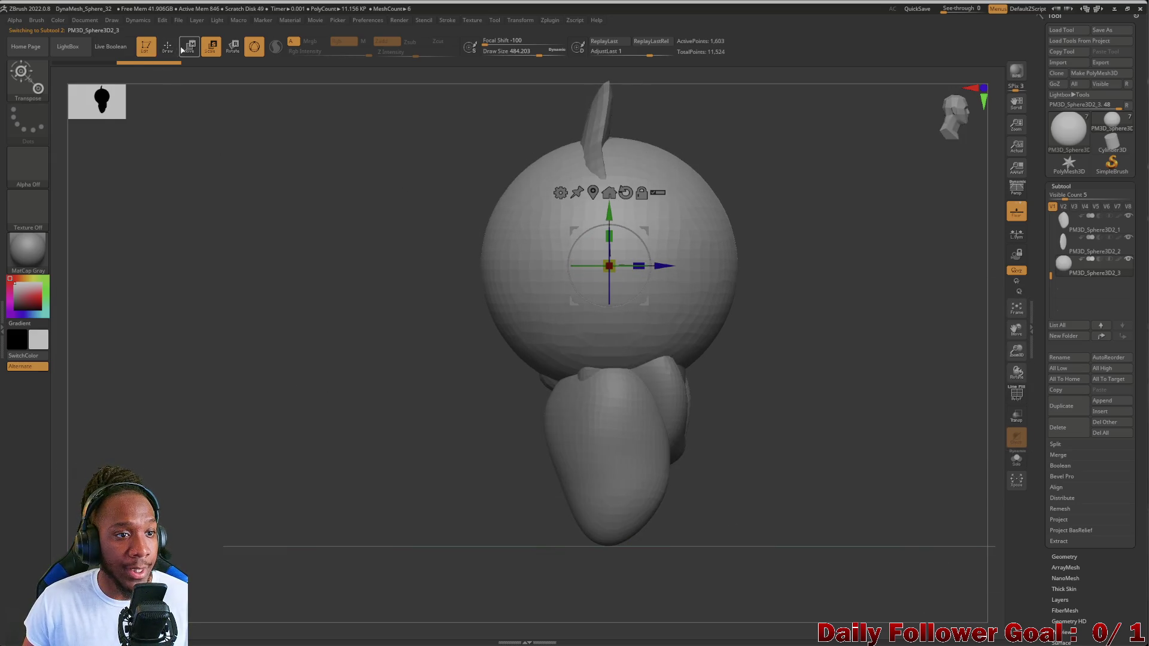
key("q")
left_click_drag(375, 140, 594, 363, "ctrl+shift")
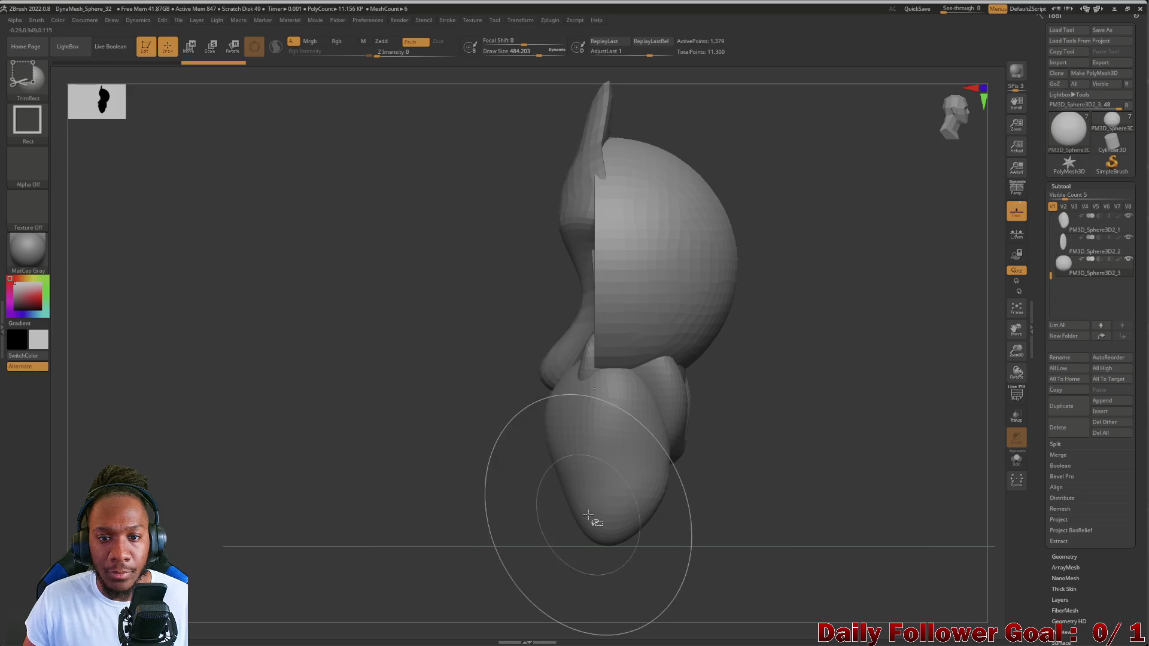
- Shrink the trimmed sphere down to breast size with Scale Transpose
mouse_move(446, 192)
left_mouse_down()
mouse_move(375, 249)
mouse_move(161, 111)
left_mouse_up()
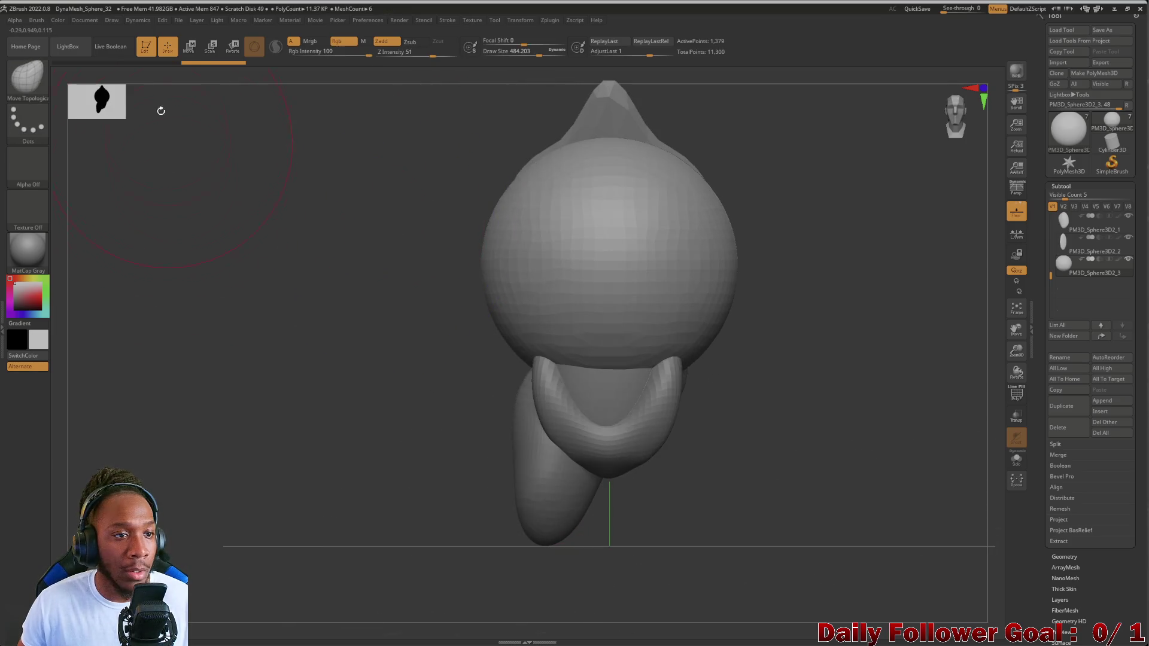
left_click(213, 48)
mouse_move(539, 282)
left_mouse_down()
mouse_move(461, 285)
mouse_move(473, 307)
left_mouse_up()
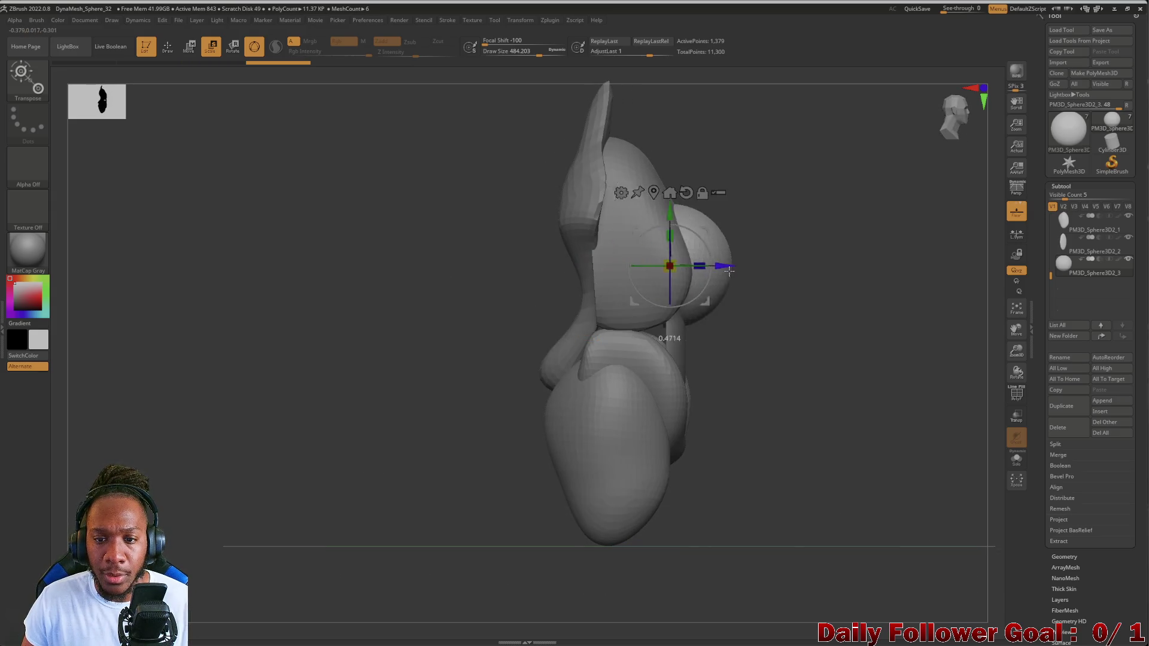
mouse_move(664, 283)
left_mouse_down()
mouse_move(389, 351)
mouse_move(658, 275)
mouse_move(428, 265)
mouse_move(476, 289)
left_mouse_up()
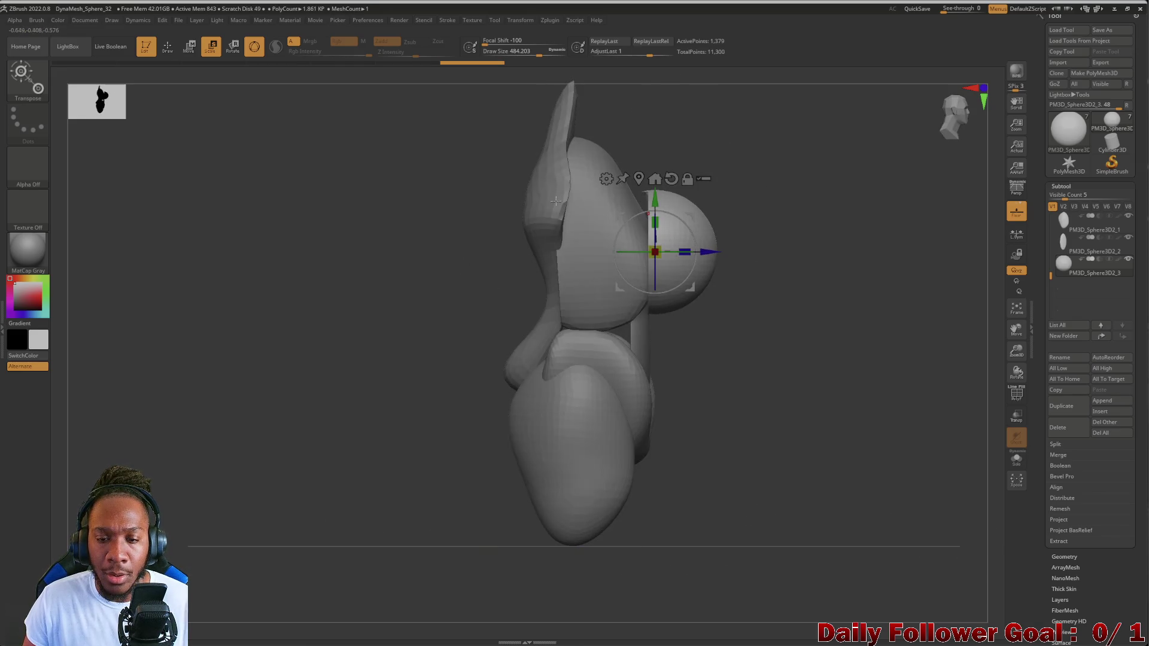
mouse_move(436, 119)
left_mouse_down("ctrl+shift")
mouse_move(651, 361)
mouse_move(654, 388)
left_mouse_up("ctrl+shift")
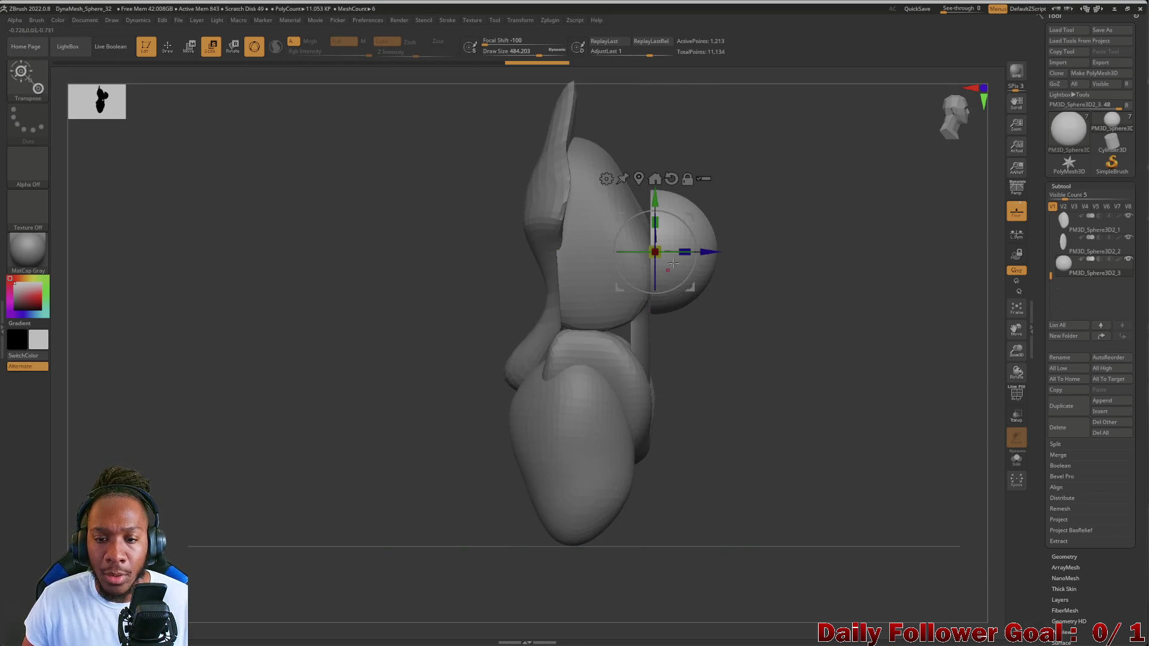
left_click_drag(536, 299, 408, 341)
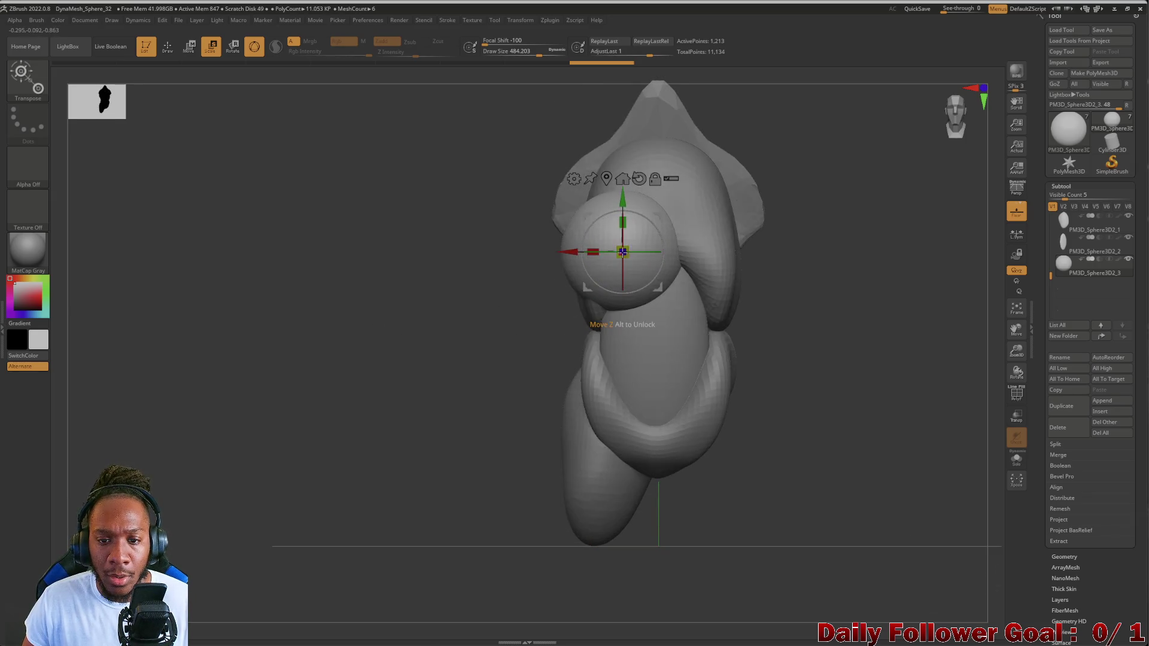
- Raise the small sphere higher onto the upper chest, checking front and side views
left_click_drag(431, 296, 638, 282)
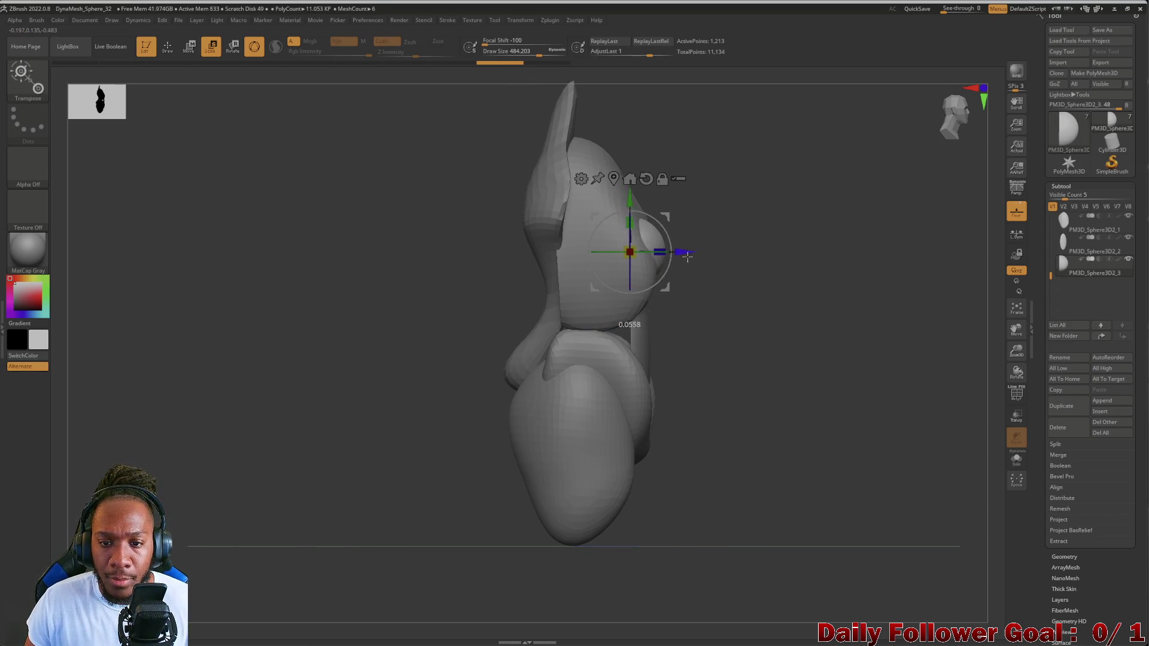
mouse_move(458, 365)
left_mouse_down()
mouse_move(277, 353)
mouse_move(523, 294)
left_mouse_up()
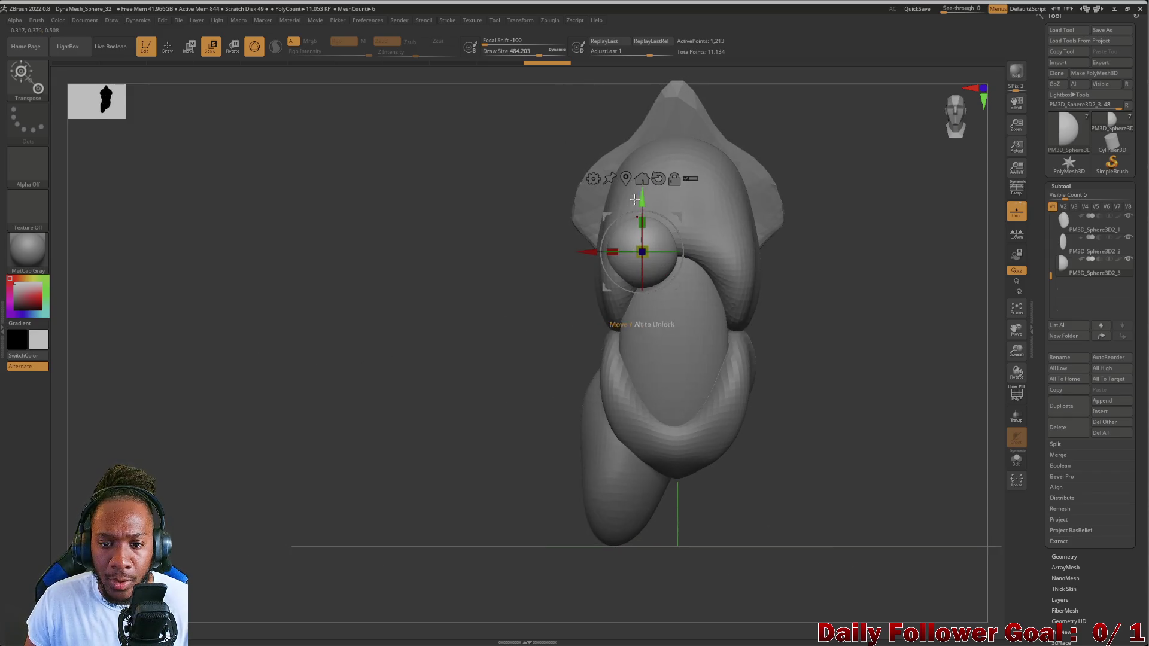
left_click_drag(641, 199, 644, 178)
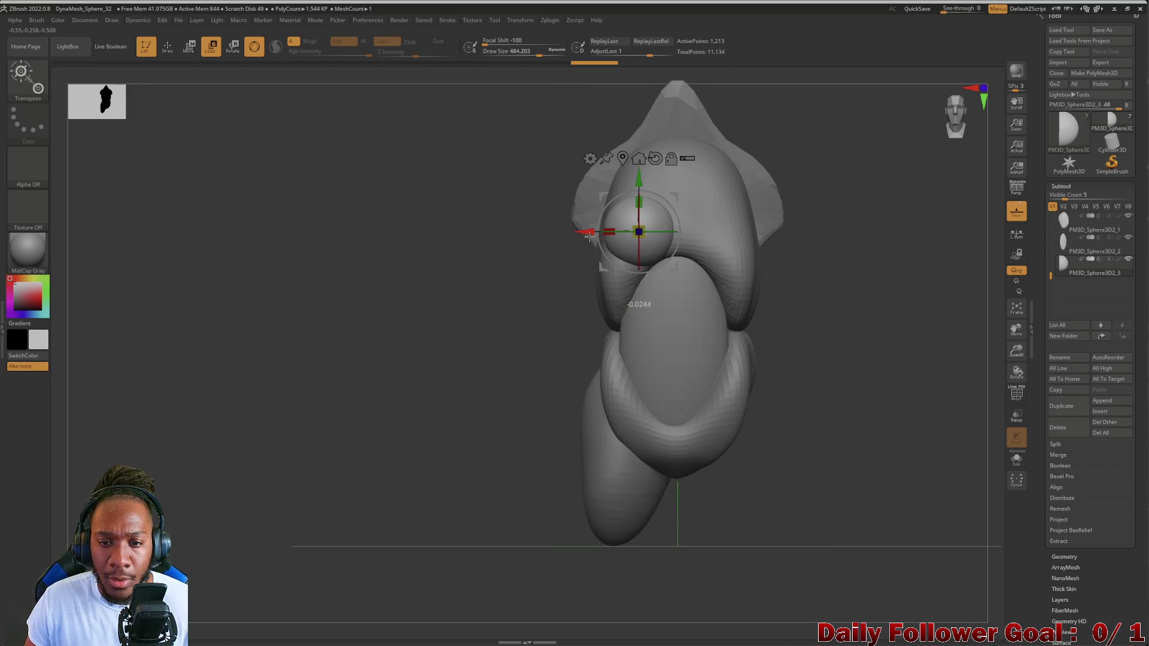
mouse_move(541, 244)
left_mouse_down()
mouse_move(398, 338)
mouse_move(419, 352)
mouse_move(353, 367)
mouse_move(347, 381)
mouse_move(404, 336)
left_mouse_up()
scroll(404, 336, "up", 2)
mouse_move(365, 410)
left_mouse_down()
mouse_move(326, 367)
mouse_move(282, 258)
left_mouse_up()
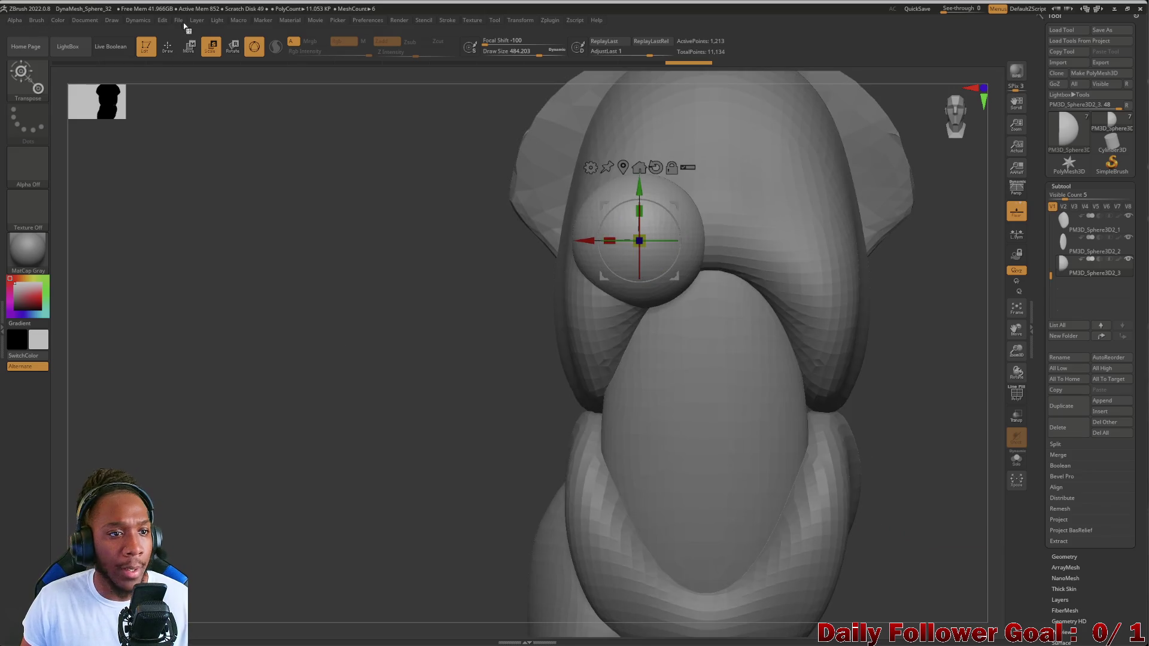
- Return to Draw mode, frame the model and set the brush Draw Size to about 145
left_click(169, 51)
key("f")
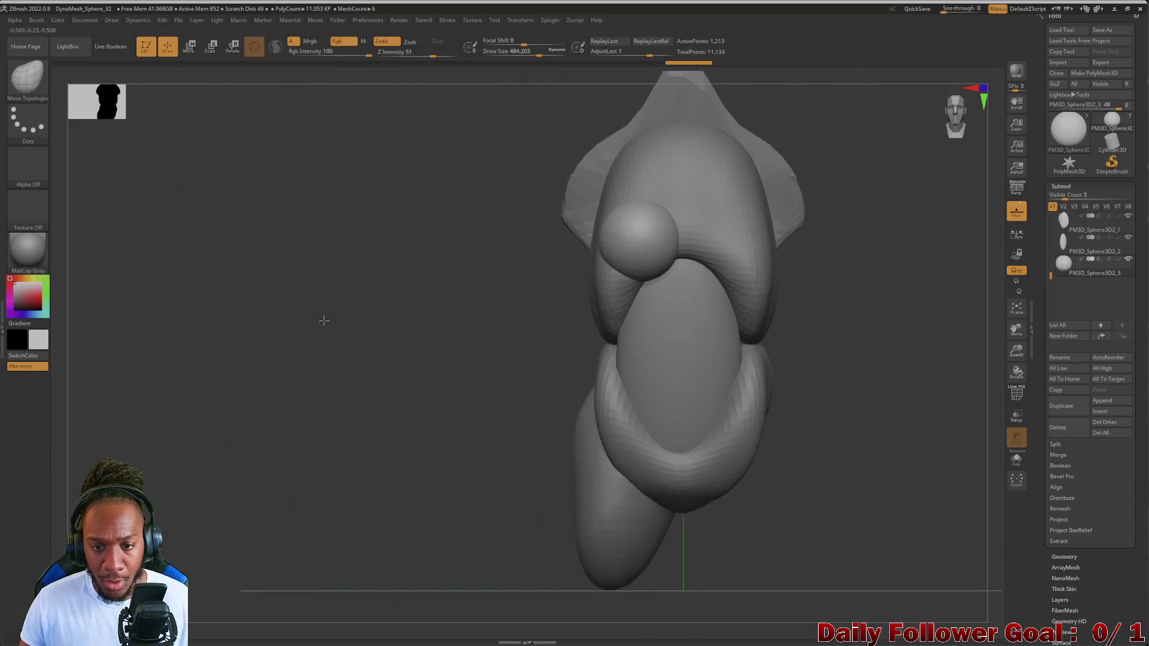
left_click_drag(321, 323, 343, 372)
key("space")
left_click_drag(354, 310, 330, 316)
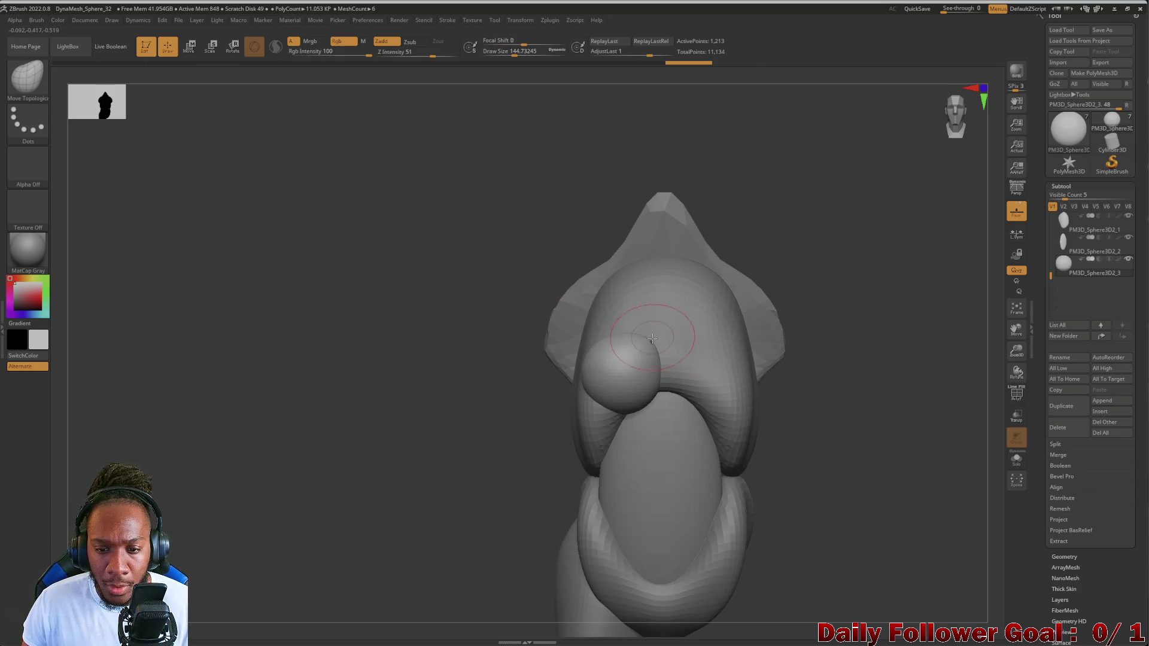
- Pull the breast sphere's top upward into a tapered tip with Move Topological
mouse_move(480, 315)
left_mouse_down()
mouse_move(480, 326)
mouse_move(657, 305)
mouse_move(609, 281)
left_mouse_up()
mouse_move(470, 305)
left_mouse_down()
mouse_move(359, 302)
mouse_move(638, 317)
mouse_move(658, 299)
left_mouse_up()
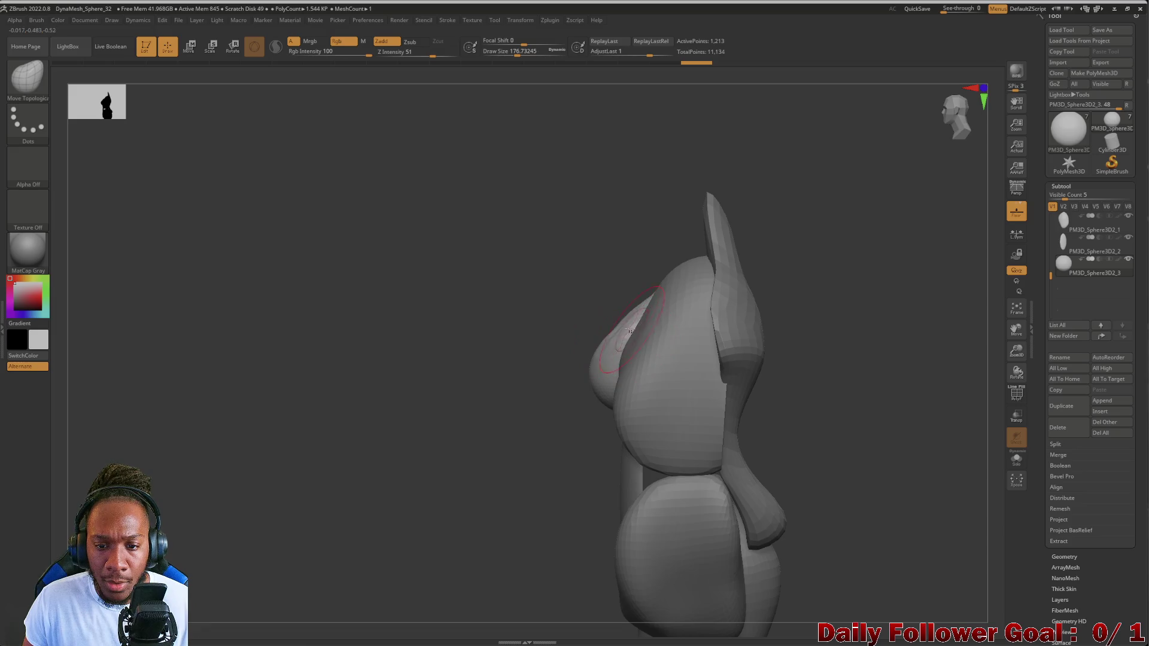
mouse_move(507, 299)
left_mouse_down()
mouse_move(475, 308)
mouse_move(446, 290)
left_mouse_up()
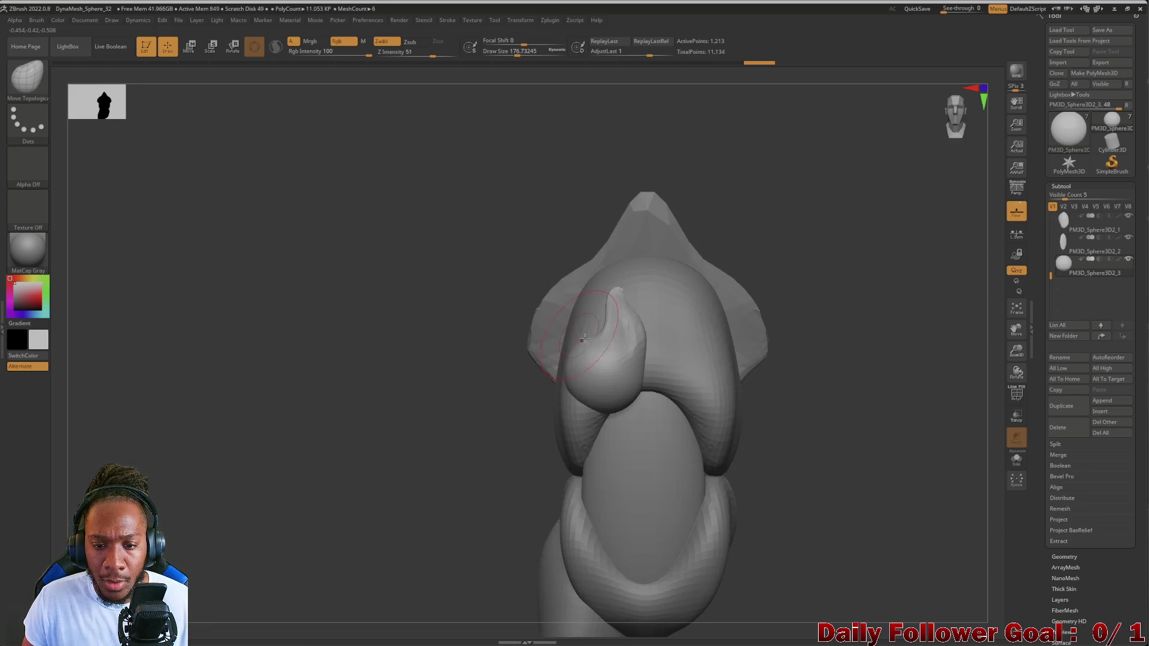
mouse_move(598, 328)
left_mouse_down()
mouse_move(635, 330)
mouse_move(600, 336)
left_mouse_up()
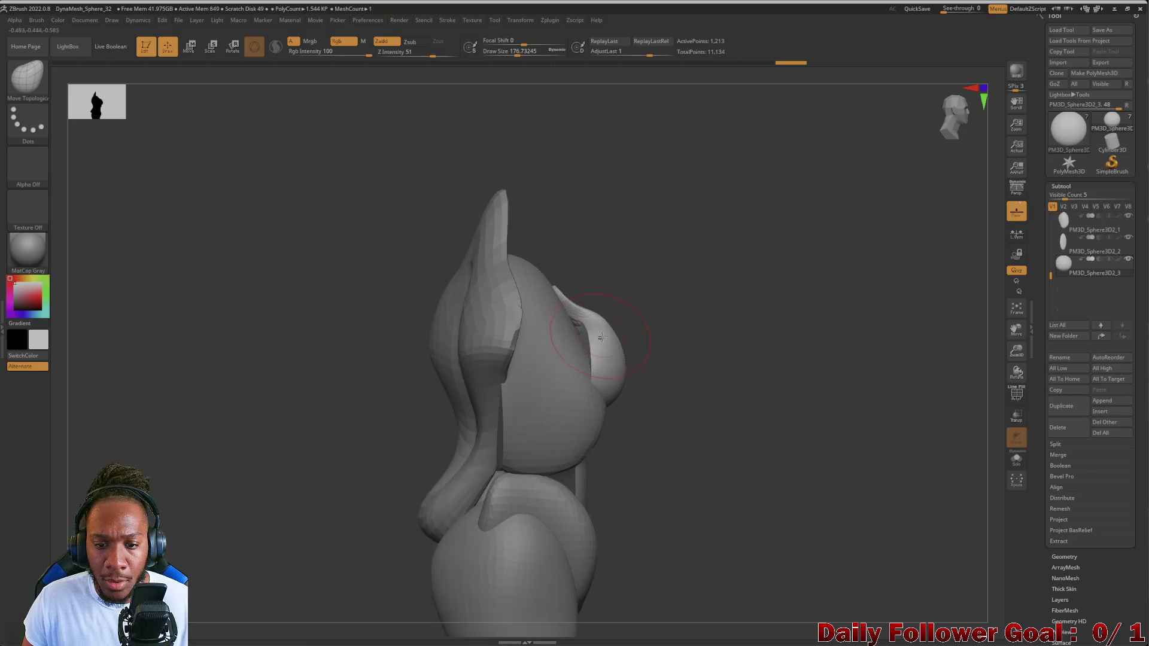
mouse_move(403, 253)
left_mouse_down()
mouse_move(359, 251)
mouse_move(497, 297)
left_mouse_up()
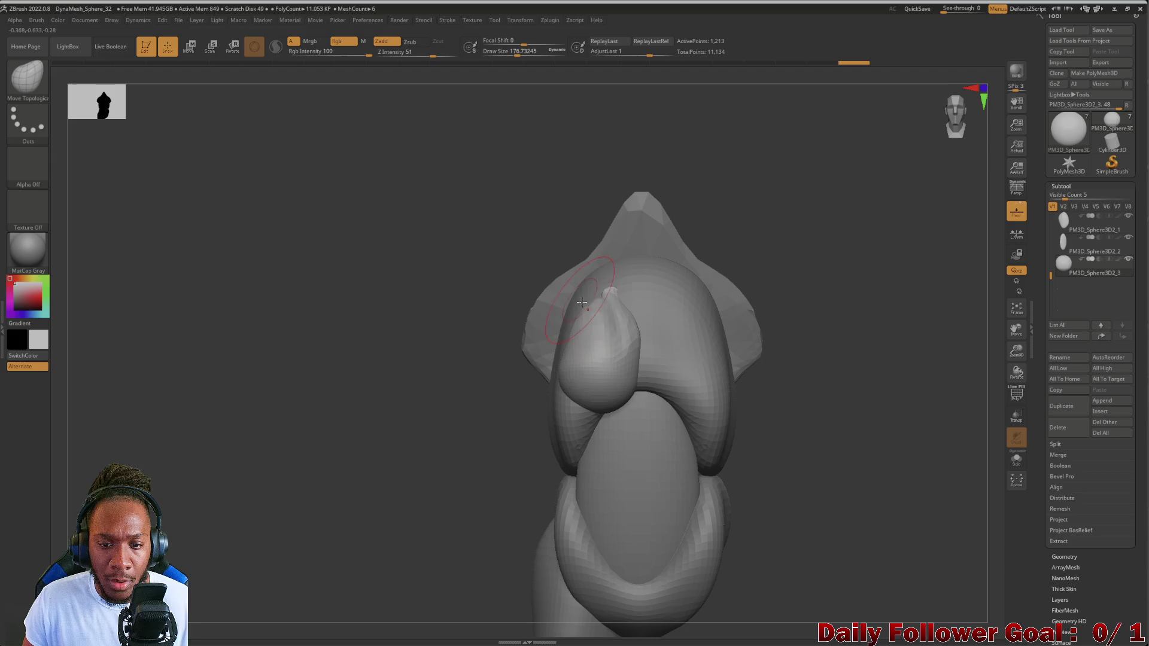
left_click_drag(428, 305, 556, 307)
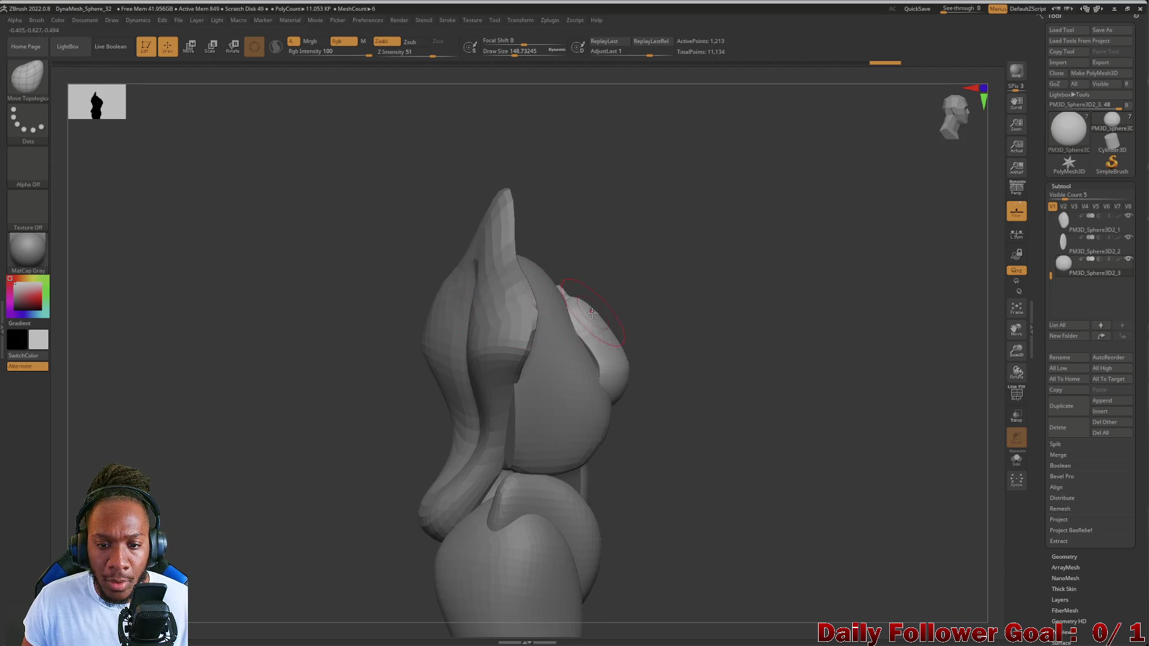
left_click_drag(445, 274, 463, 285)
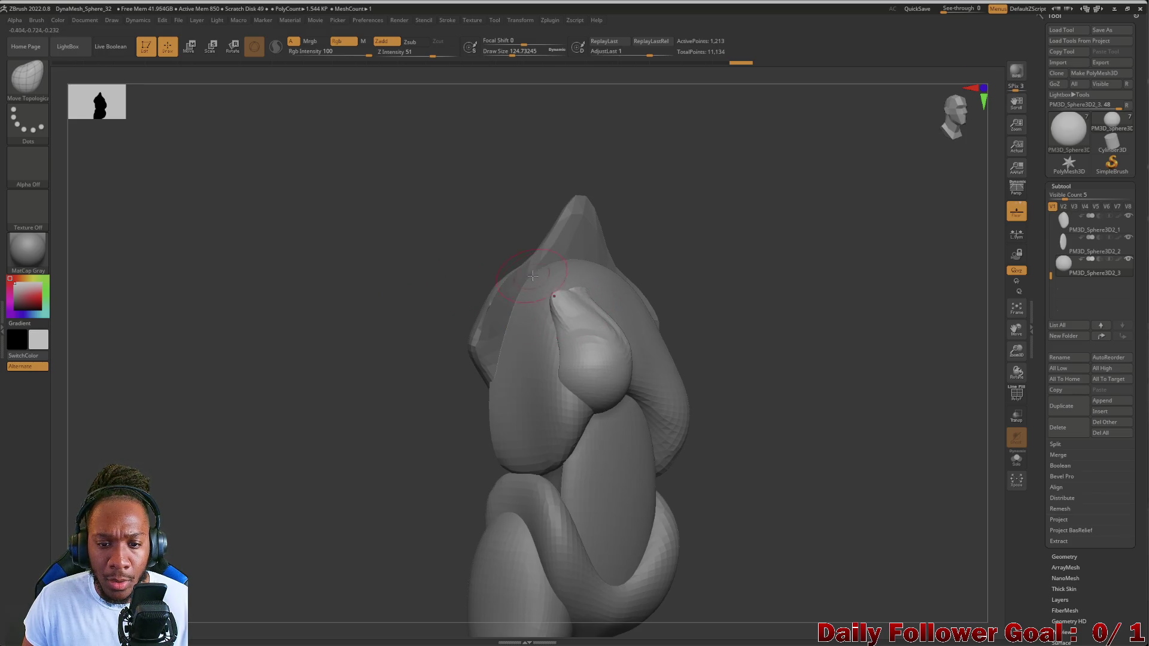
left_click_drag(531, 276, 393, 275)
mouse_move(482, 283)
left_mouse_down()
mouse_move(462, 277)
mouse_move(565, 306)
left_mouse_up()
mouse_move(473, 286)
left_mouse_down()
mouse_move(403, 292)
mouse_move(464, 300)
mouse_move(477, 329)
left_mouse_up()
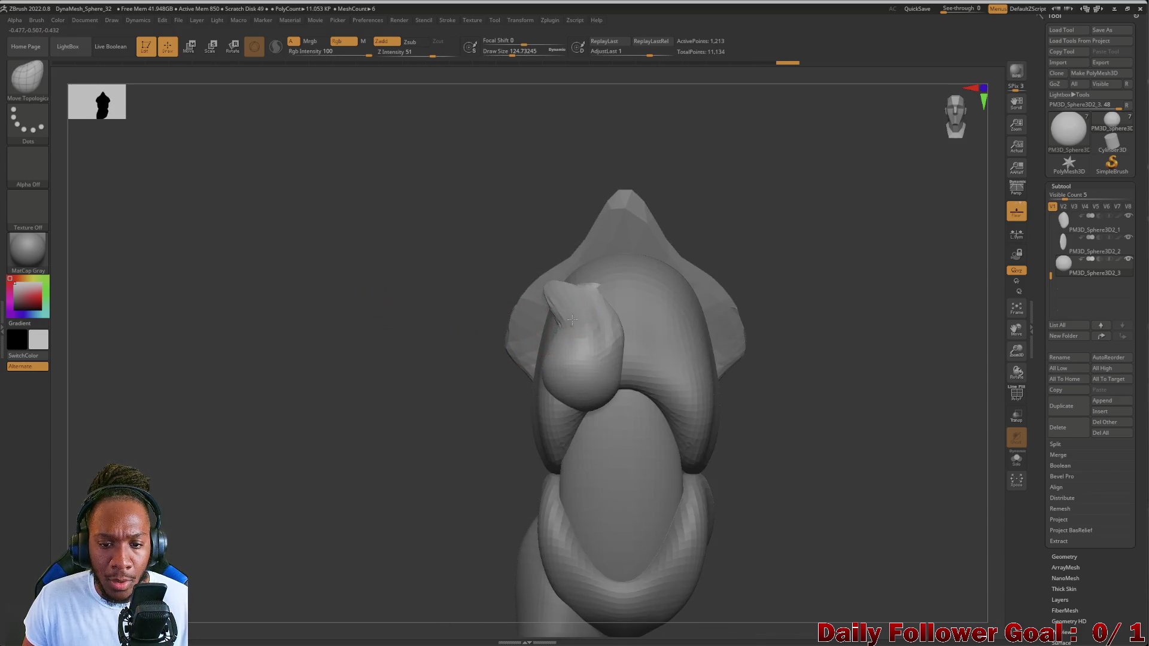
left_click(344, 307, "ctrl")
key("ctrl+z")
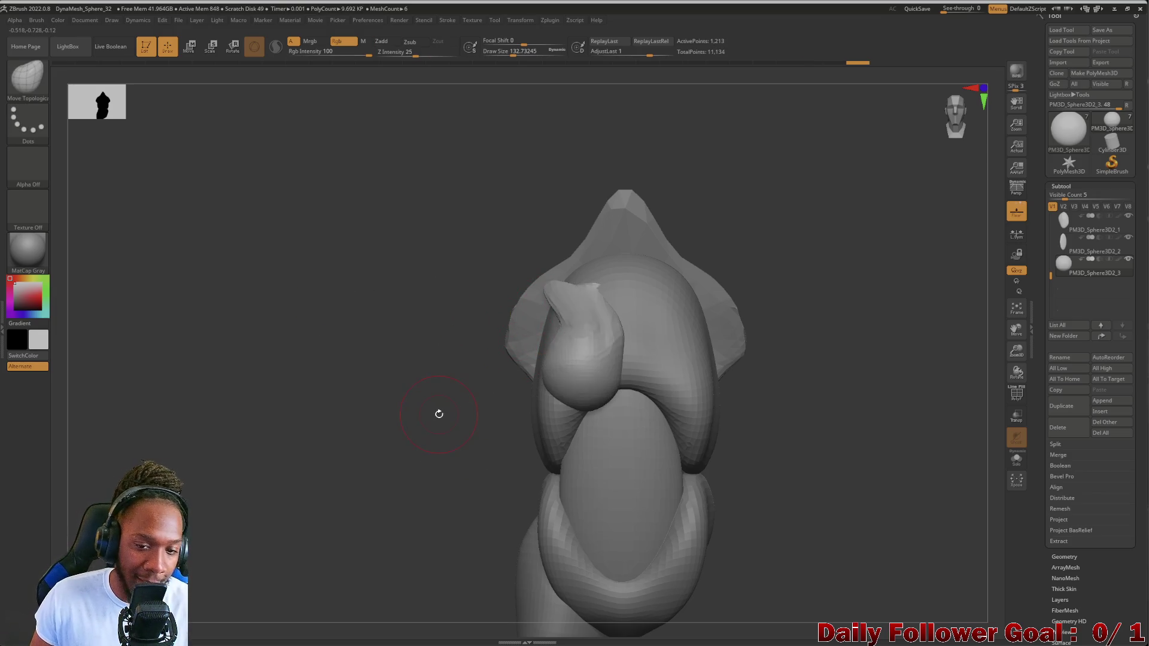
mouse_move(393, 434)
left_mouse_down()
mouse_move(379, 413)
mouse_move(506, 344)
left_mouse_up()
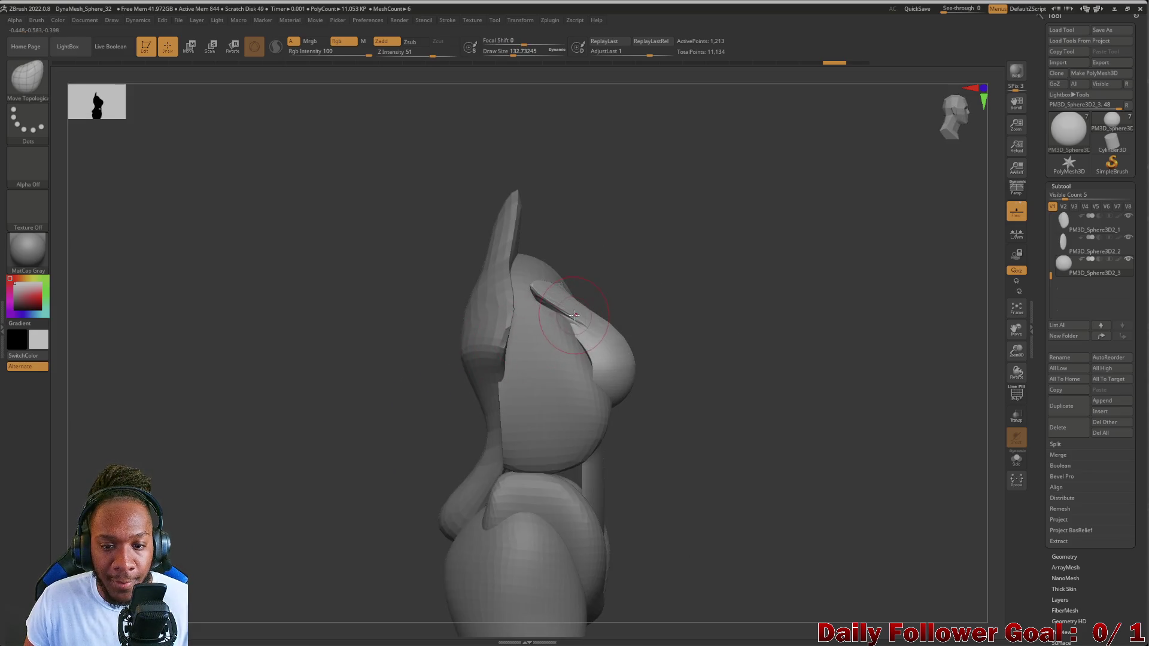
left_click_drag(368, 291, 461, 321)
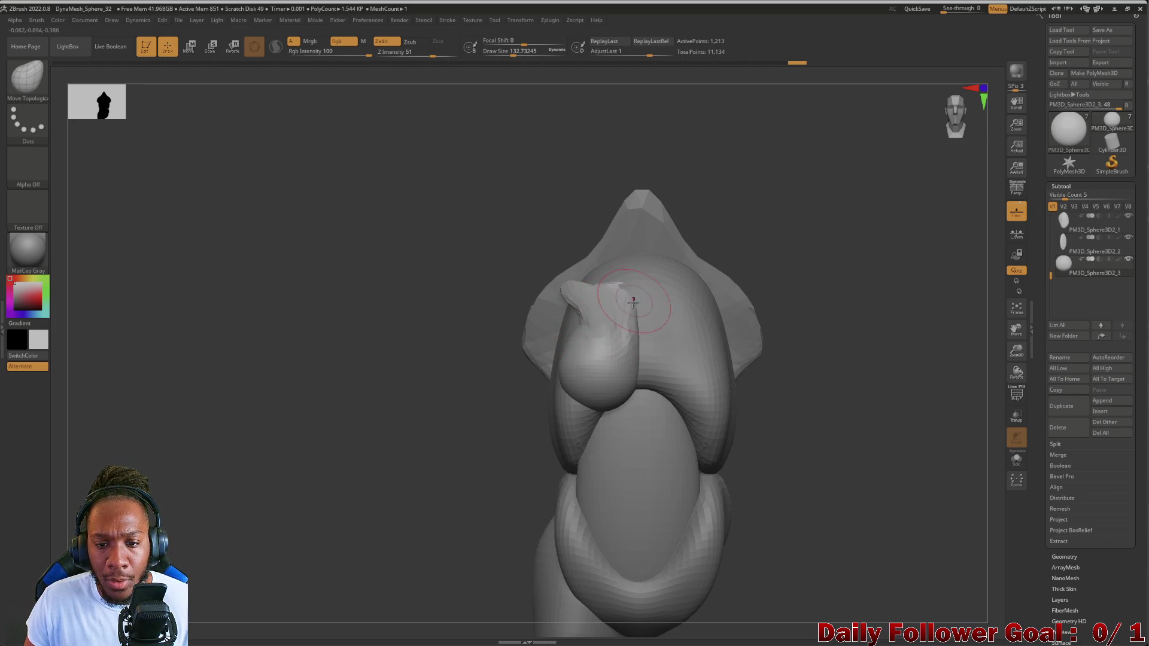
mouse_move(383, 287)
left_mouse_down()
mouse_move(425, 289)
mouse_move(485, 321)
left_mouse_up()
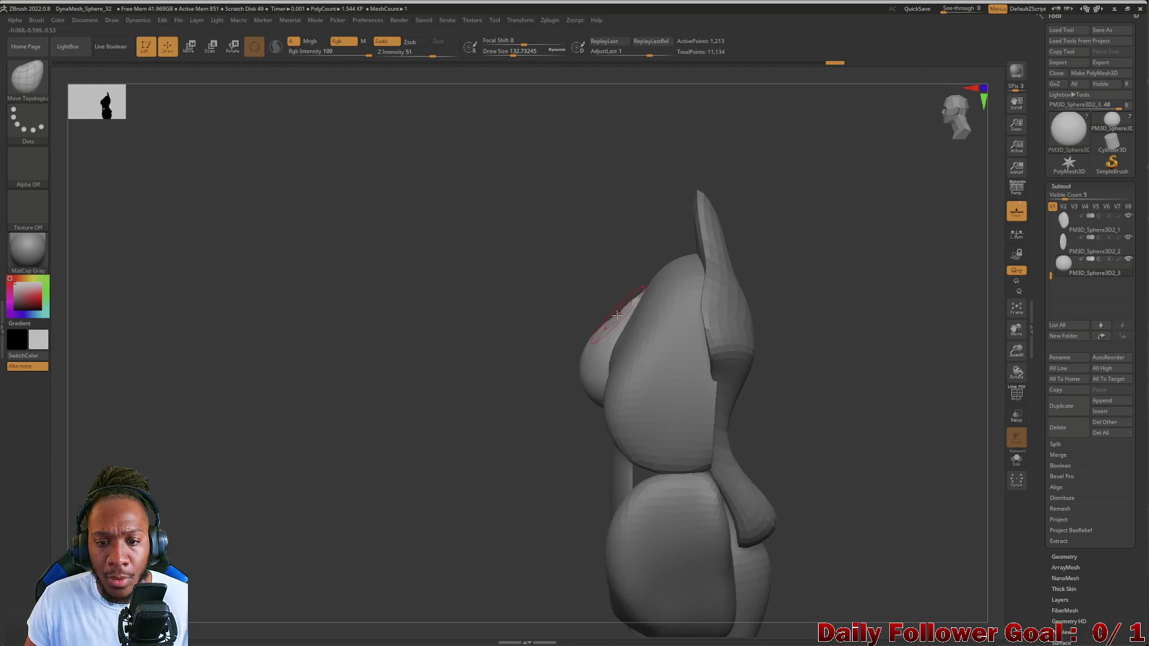
mouse_move(416, 324)
left_mouse_down()
mouse_move(398, 404)
mouse_move(379, 369)
mouse_move(425, 403)
mouse_move(431, 372)
mouse_move(419, 382)
mouse_move(426, 398)
mouse_move(459, 371)
mouse_move(457, 454)
mouse_move(613, 360)
left_mouse_up()
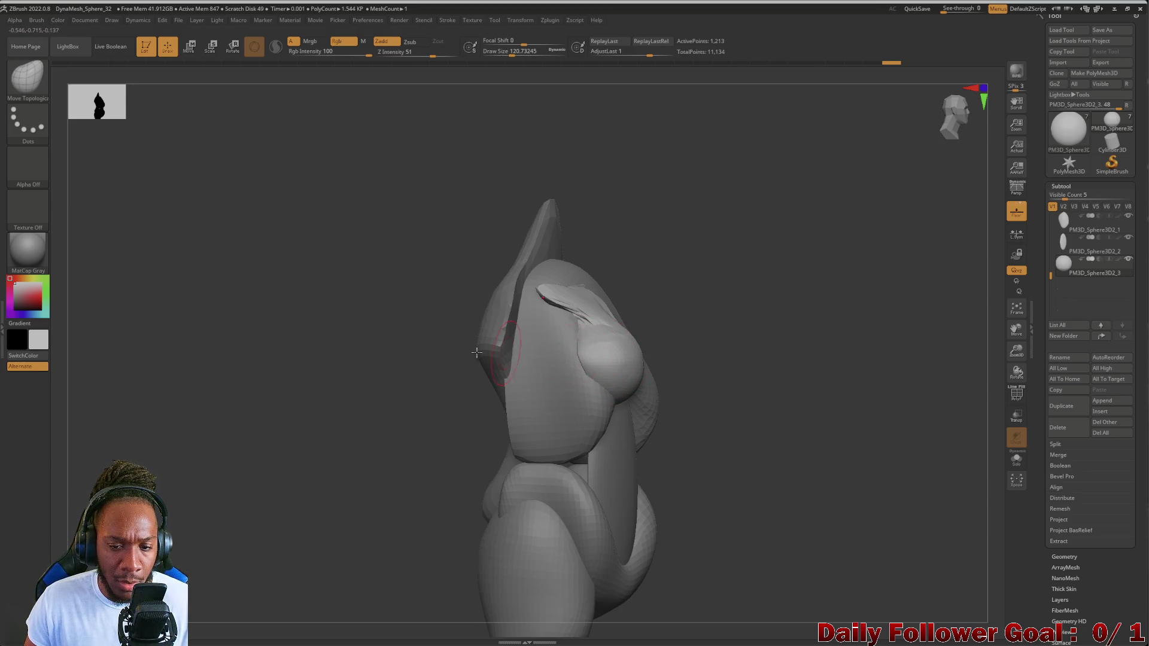
right_click_drag(490, 353, 486, 365)
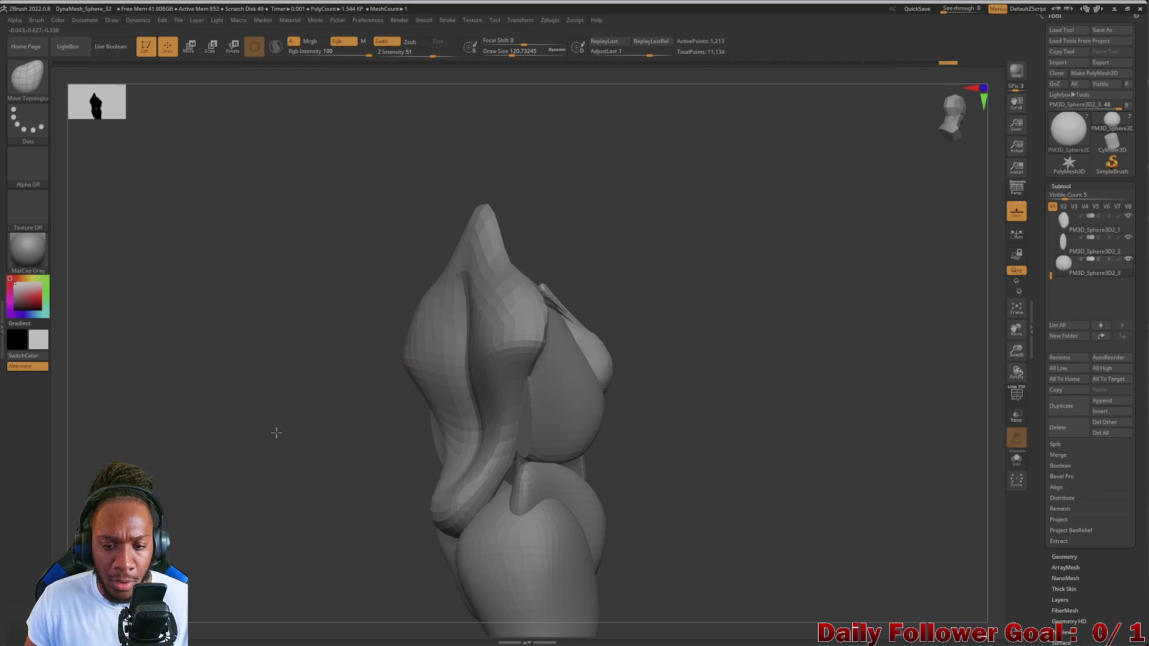
left_click_drag(282, 431, 271, 465)
mouse_move(472, 431)
left_mouse_down("shift")
mouse_move(347, 405)
mouse_move(370, 419)
mouse_move(341, 425)
mouse_move(382, 429)
mouse_move(489, 339)
mouse_move(541, 349)
left_mouse_up("shift")
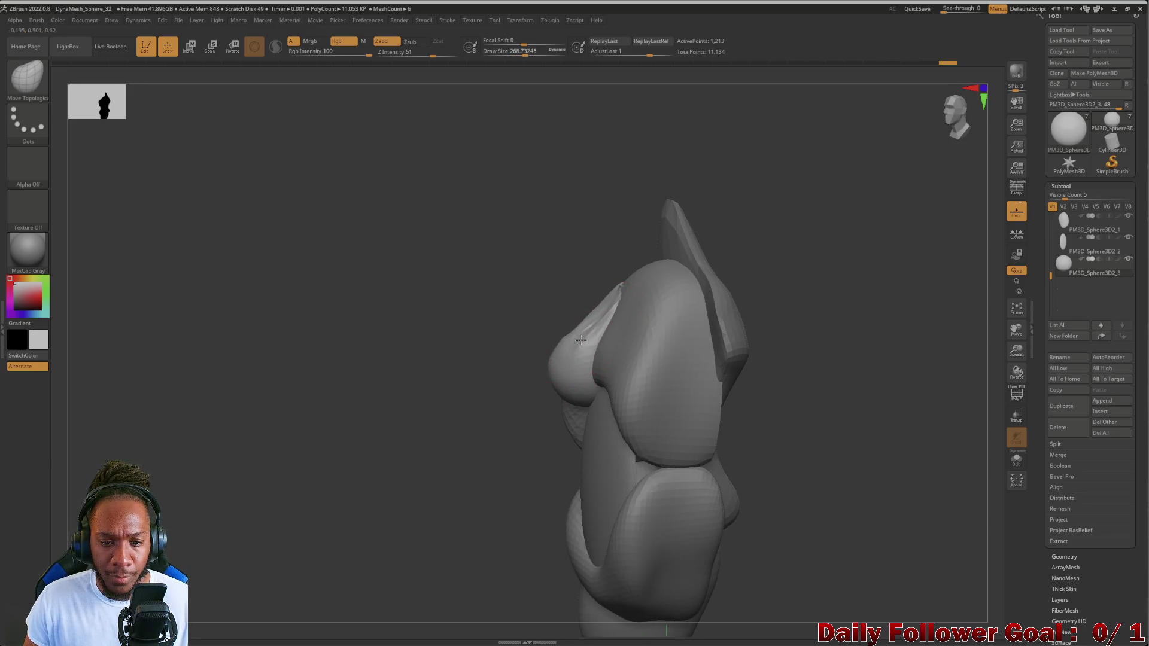
mouse_move(575, 335)
left_mouse_down()
mouse_move(495, 325)
mouse_move(359, 357)
mouse_move(344, 385)
left_mouse_up()
mouse_move(418, 357)
left_mouse_down()
mouse_move(261, 341)
mouse_move(325, 334)
mouse_move(281, 349)
mouse_move(337, 360)
mouse_move(341, 379)
mouse_move(431, 391)
left_mouse_up()
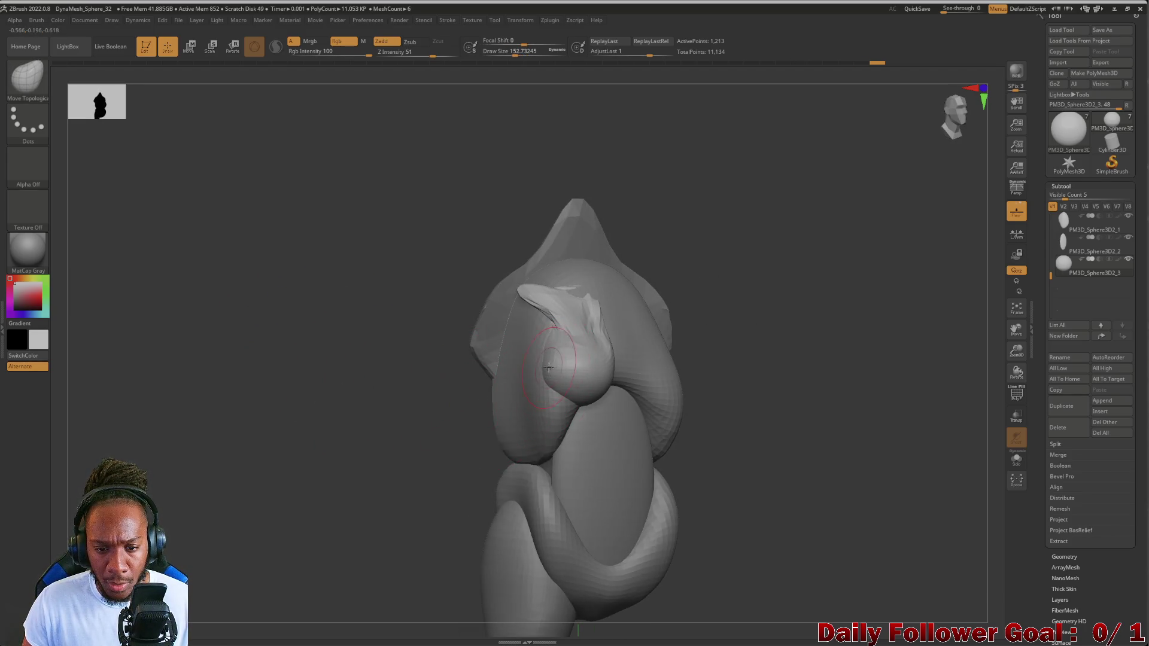
- Smooth the breast form with the Shift Smooth brush, orbiting and zooming to check it
key("shift")
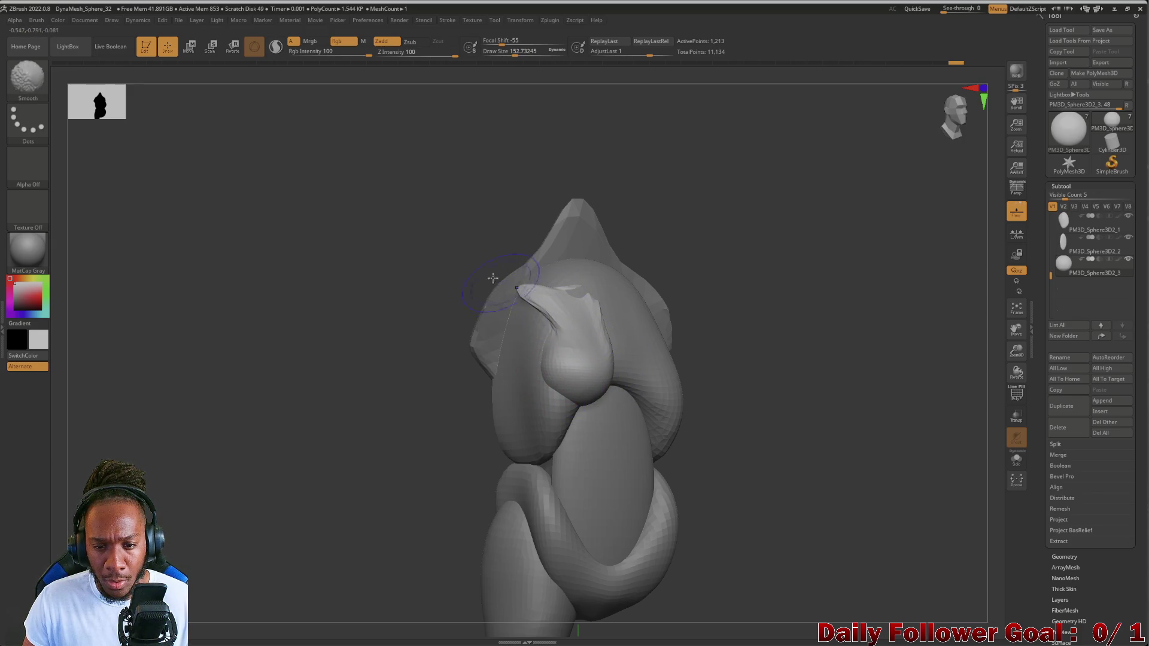
mouse_move(341, 328)
left_mouse_down()
mouse_move(310, 366)
mouse_move(318, 389)
mouse_move(393, 379)
mouse_move(315, 402)
mouse_move(500, 364)
mouse_move(435, 376)
mouse_move(450, 373)
left_mouse_up()
mouse_move(365, 359)
left_mouse_down()
mouse_move(324, 367)
mouse_move(599, 343)
left_mouse_up()
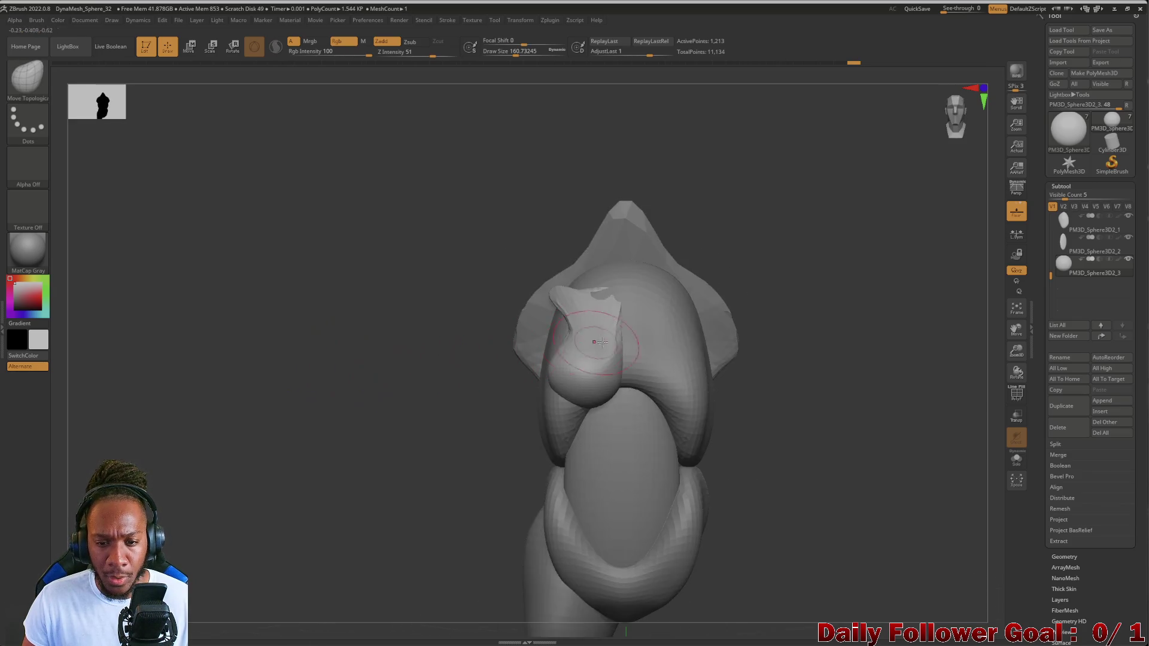
mouse_move(303, 400)
left_mouse_down()
mouse_move(275, 434)
mouse_move(326, 477)
mouse_move(325, 431)
mouse_move(303, 464)
mouse_move(267, 464)
mouse_move(304, 455)
mouse_move(275, 456)
mouse_move(313, 465)
mouse_move(320, 444)
mouse_move(337, 443)
mouse_move(315, 449)
mouse_move(405, 470)
mouse_move(426, 443)
mouse_move(344, 438)
mouse_move(371, 446)
left_mouse_up()
mouse_move(487, 402)
left_mouse_down()
mouse_move(418, 407)
mouse_move(460, 425)
mouse_move(379, 434)
mouse_move(381, 454)
mouse_move(438, 467)
mouse_move(338, 461)
mouse_move(377, 475)
mouse_move(355, 479)
left_mouse_up()
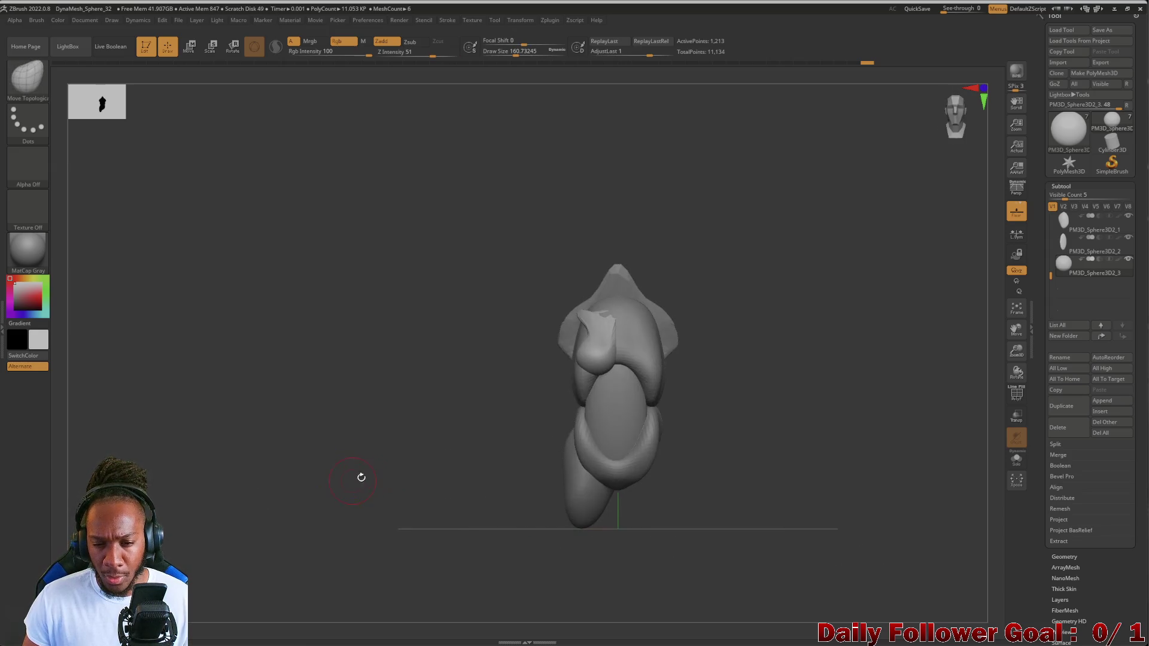
left_click_drag(403, 401, 387, 559, "alt")
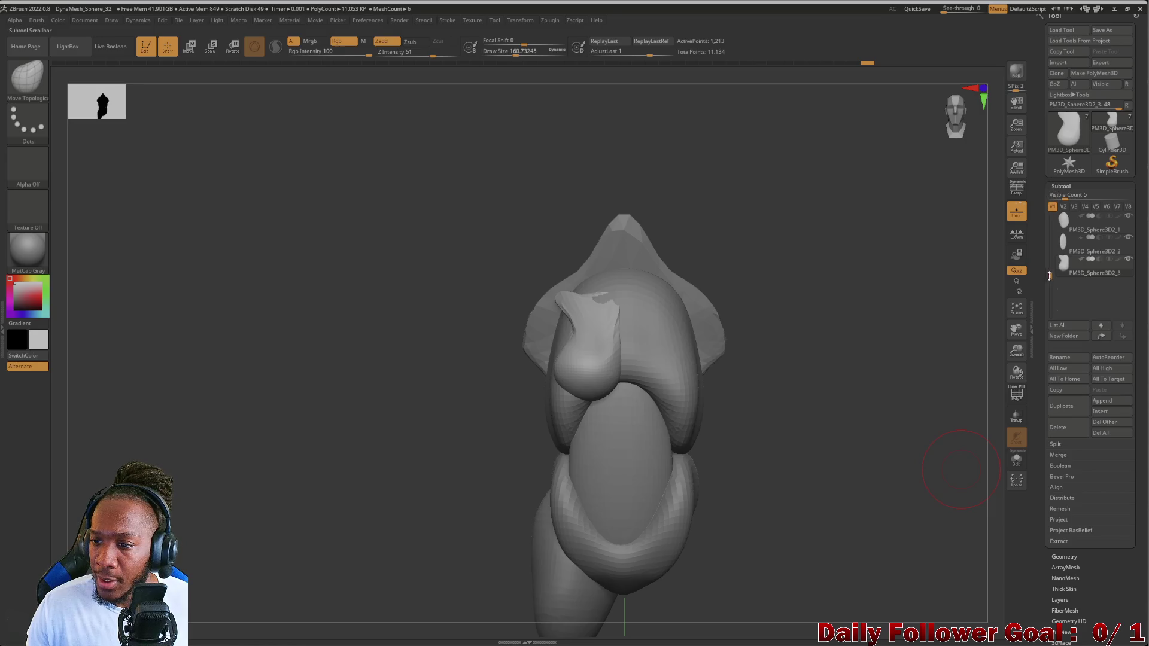
- Duplicate the sphere subtool
left_click_drag(1051, 274, 1049, 219)
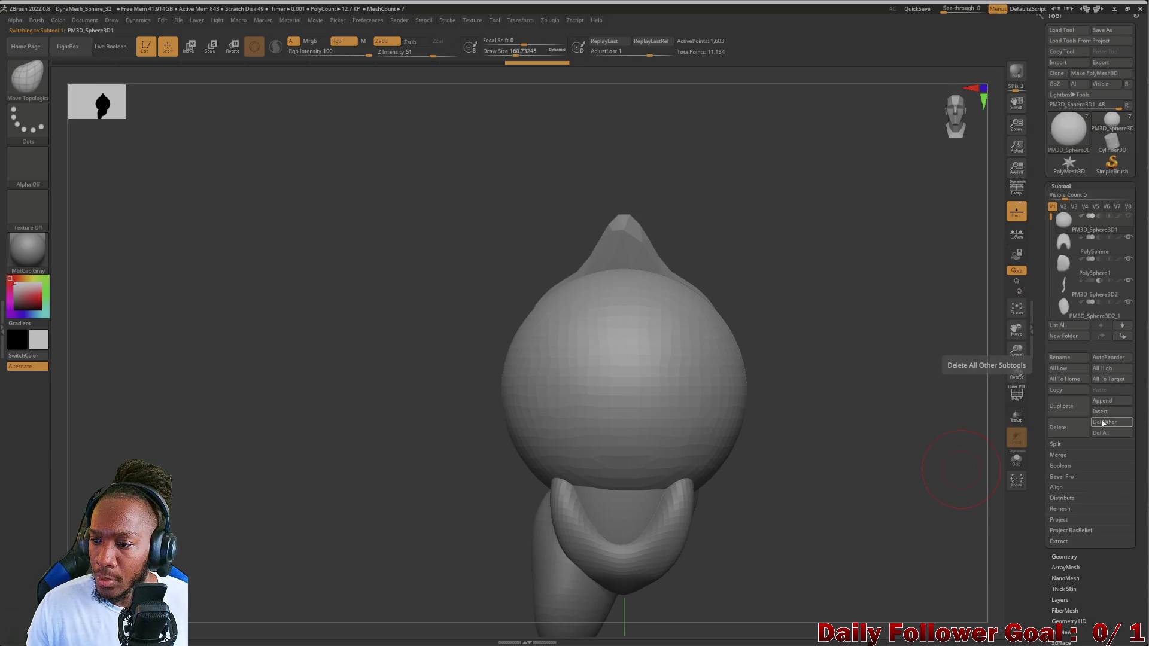
left_click(1073, 408)
scroll(1070, 242, "down", 5)
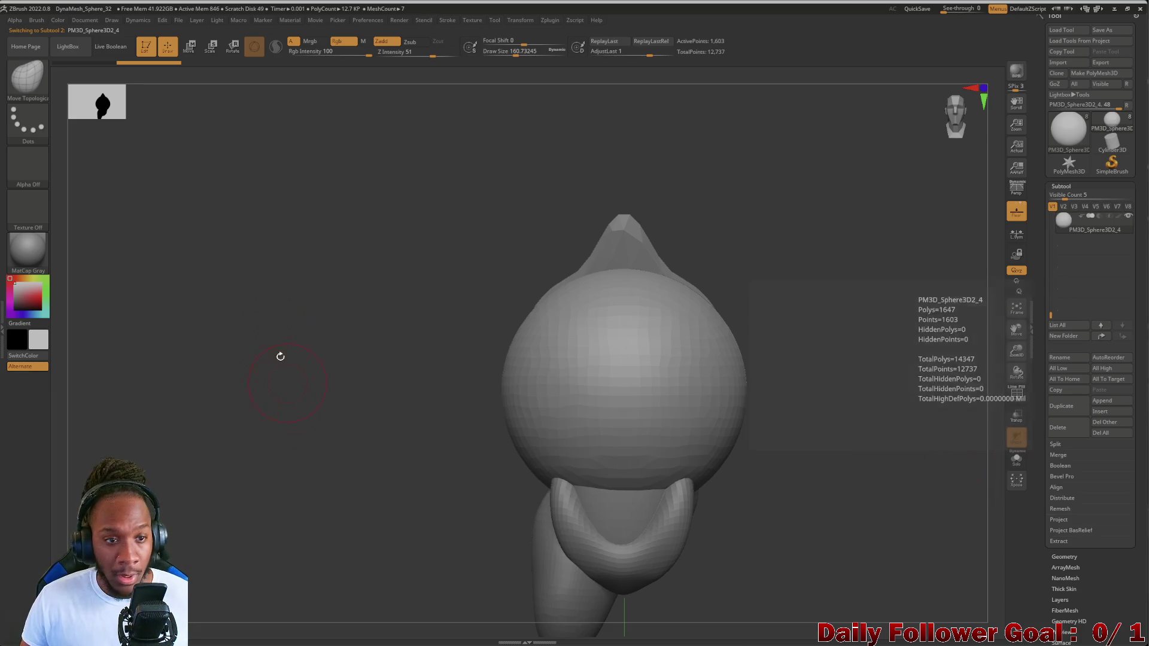
- Shrink the copy to a small ball, place it on the upper chest and rotate it
left_click(210, 46)
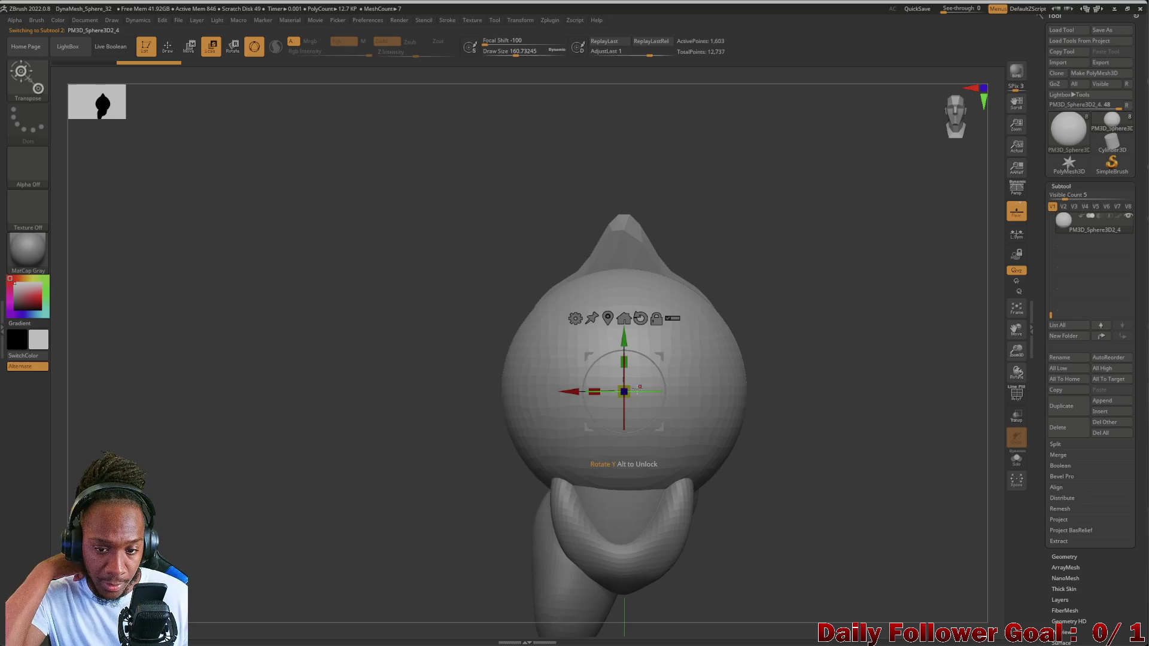
mouse_move(594, 392)
left_mouse_down()
mouse_move(587, 403)
mouse_move(495, 400)
left_mouse_up()
left_click_drag(539, 347, 544, 266)
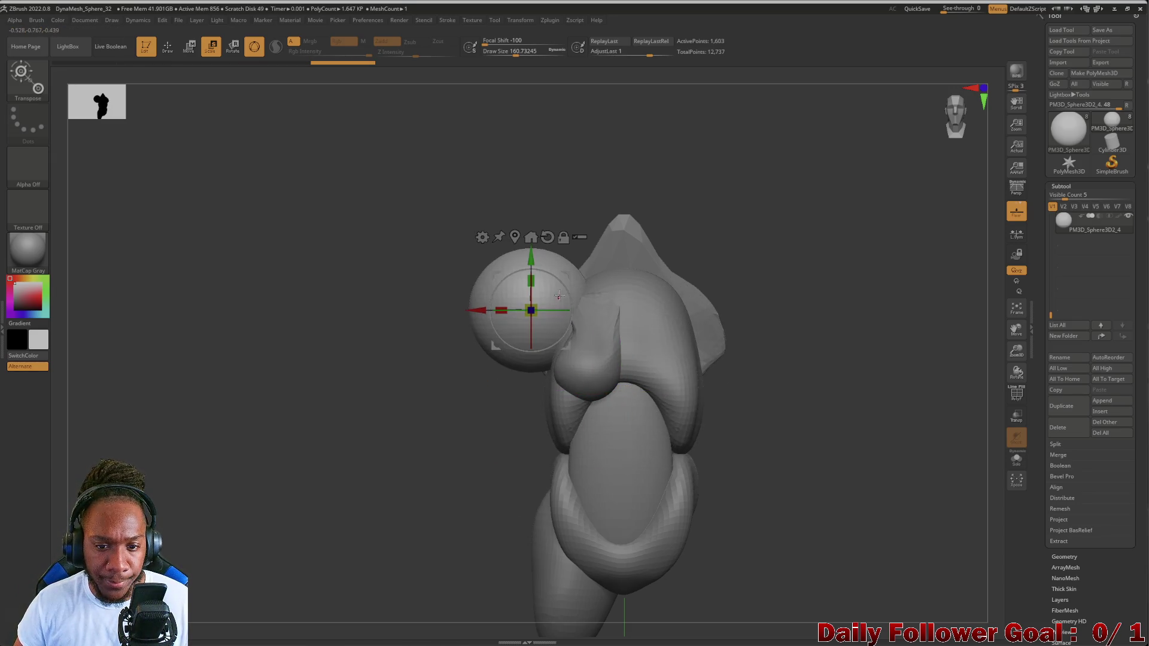
left_click_drag(496, 344, 503, 332)
mouse_move(418, 354)
left_mouse_down()
mouse_move(395, 423)
mouse_move(326, 437)
mouse_move(377, 386)
left_mouse_up()
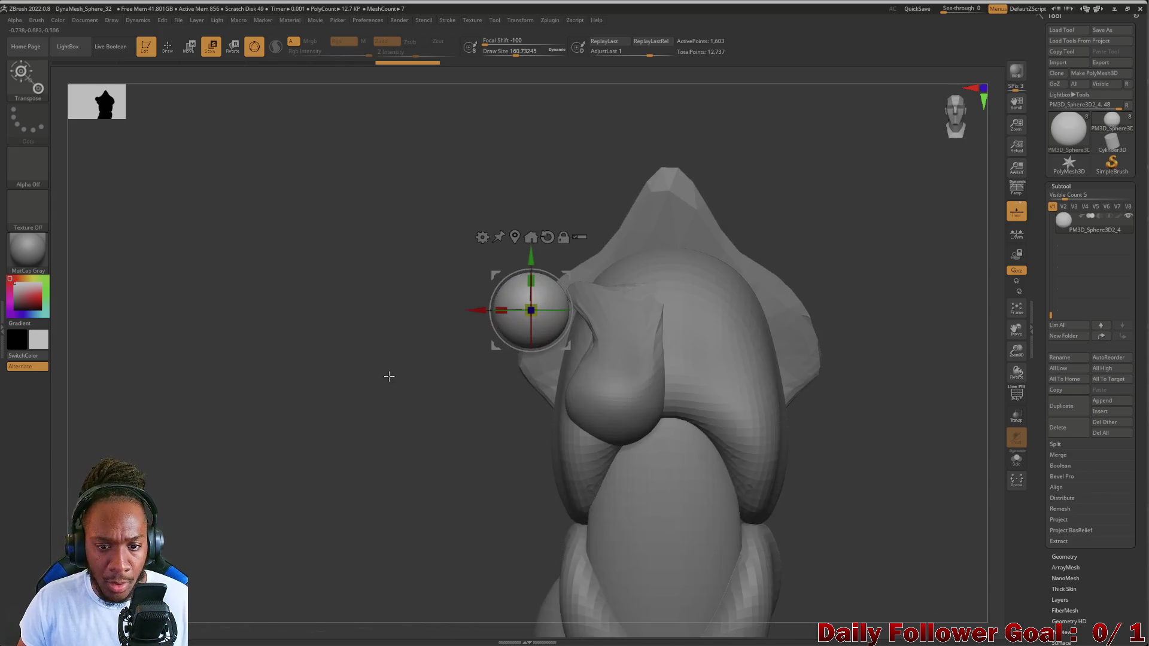
left_click_drag(471, 310, 504, 312)
mouse_move(403, 376)
left_mouse_down()
mouse_move(403, 361)
mouse_move(555, 307)
left_mouse_up()
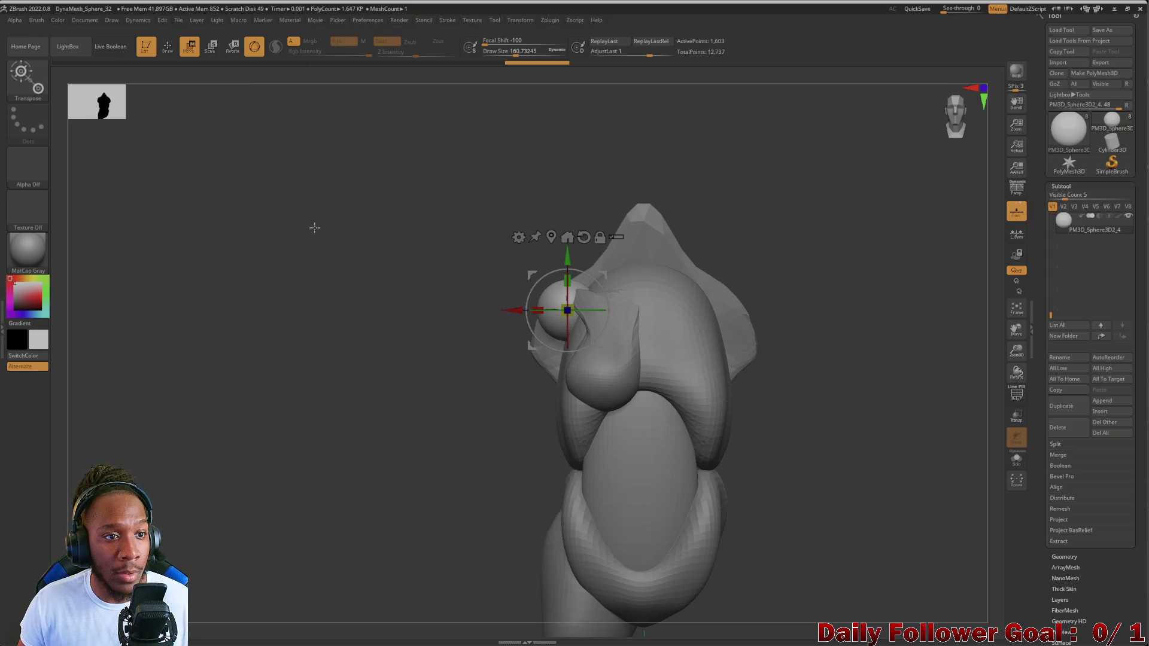
left_click(170, 54)
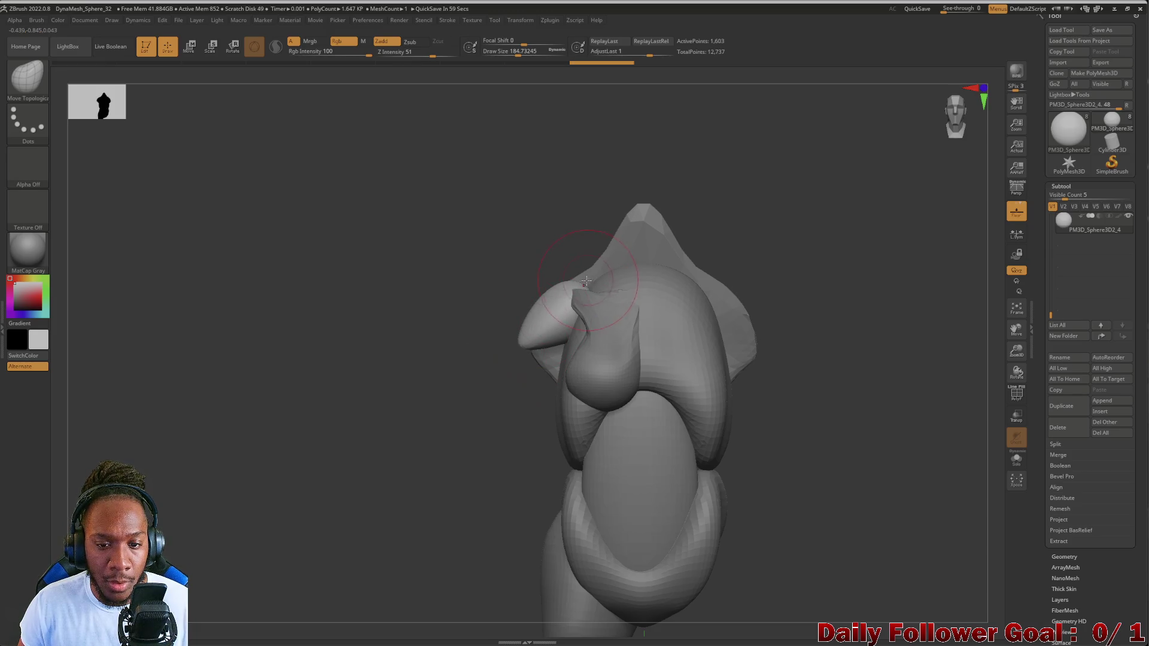
- Shape the small ball into an elongated lobe with Move Topological and select its subtool
mouse_move(581, 278)
left_mouse_down()
mouse_move(354, 297)
mouse_move(375, 357)
mouse_move(381, 329)
mouse_move(351, 351)
mouse_move(387, 389)
mouse_move(573, 371)
left_mouse_up()
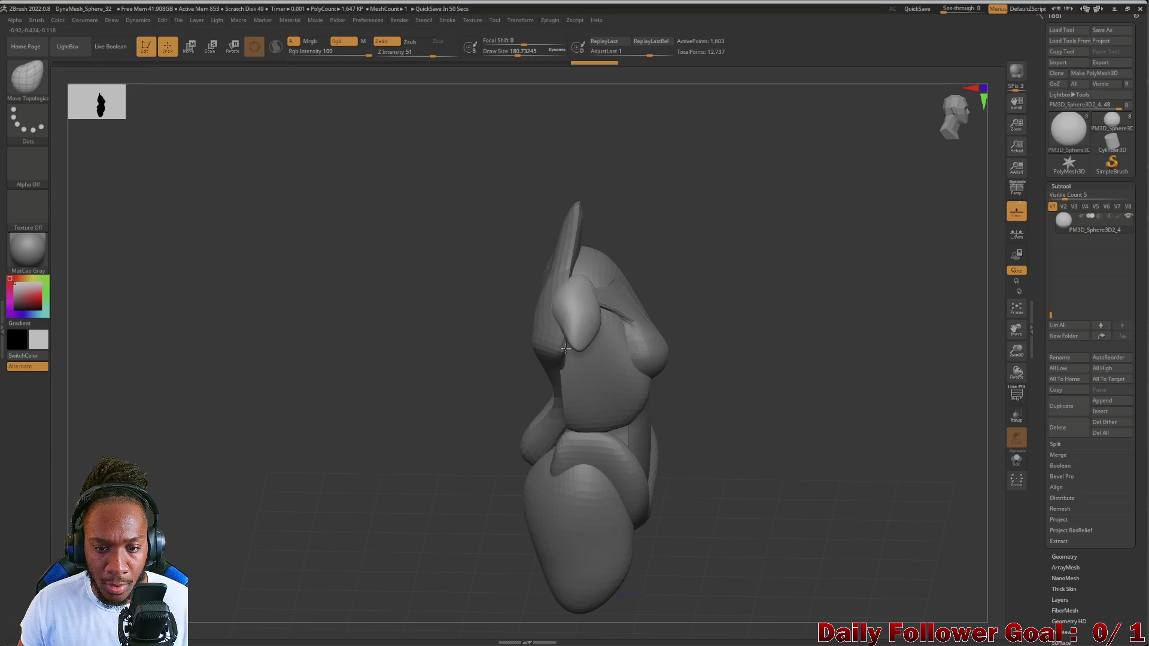
mouse_move(551, 329)
left_mouse_down()
mouse_move(397, 292)
mouse_move(397, 328)
mouse_move(502, 362)
mouse_move(393, 323)
mouse_move(389, 374)
mouse_move(376, 364)
mouse_move(390, 351)
mouse_move(567, 268)
mouse_move(341, 257)
mouse_move(356, 295)
left_mouse_up()
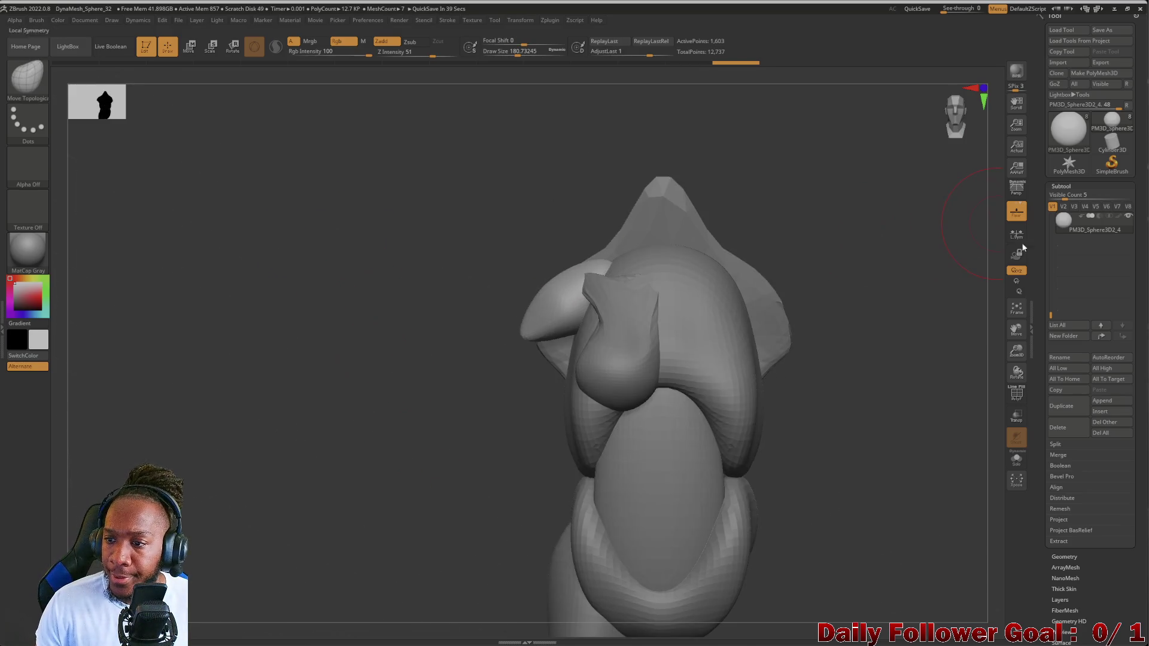
left_click(1075, 229)
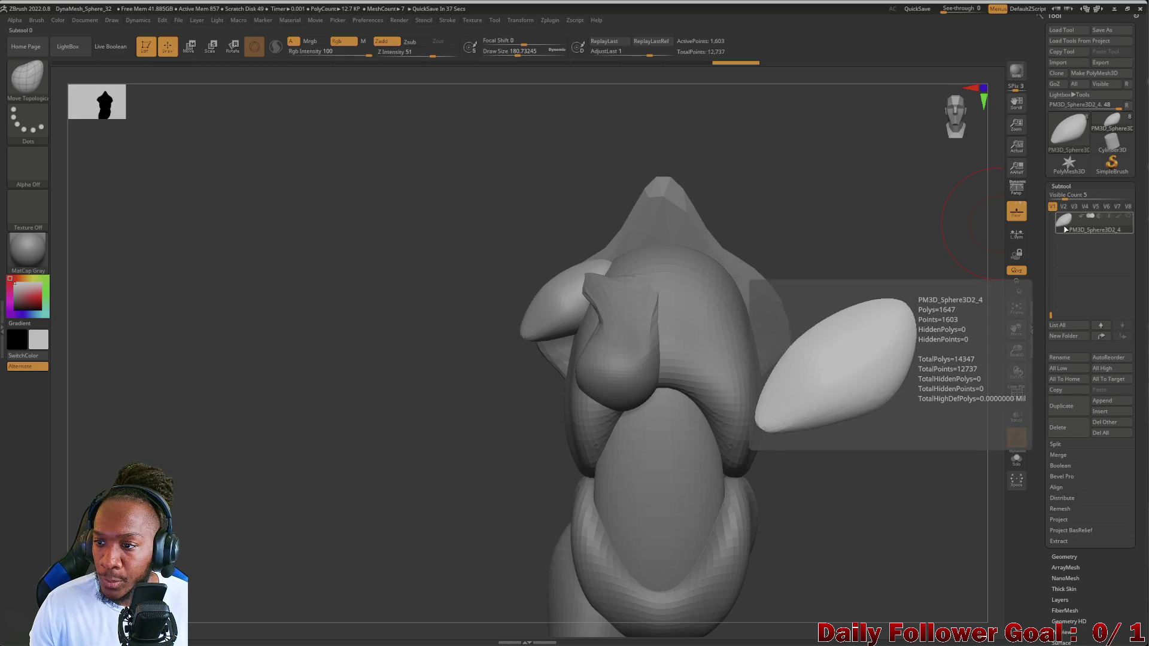
- Duplicate the lobe and shift the copy into place with the Move gizmo
left_click(1062, 406)
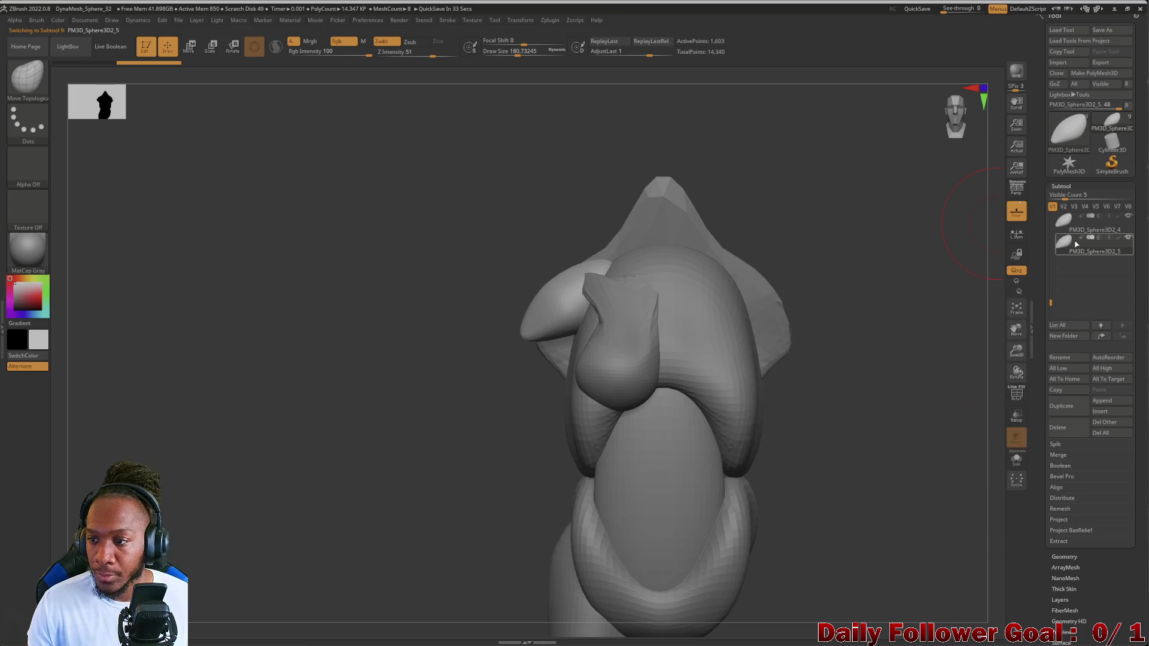
left_click_drag(234, 323, 287, 323)
key("w")
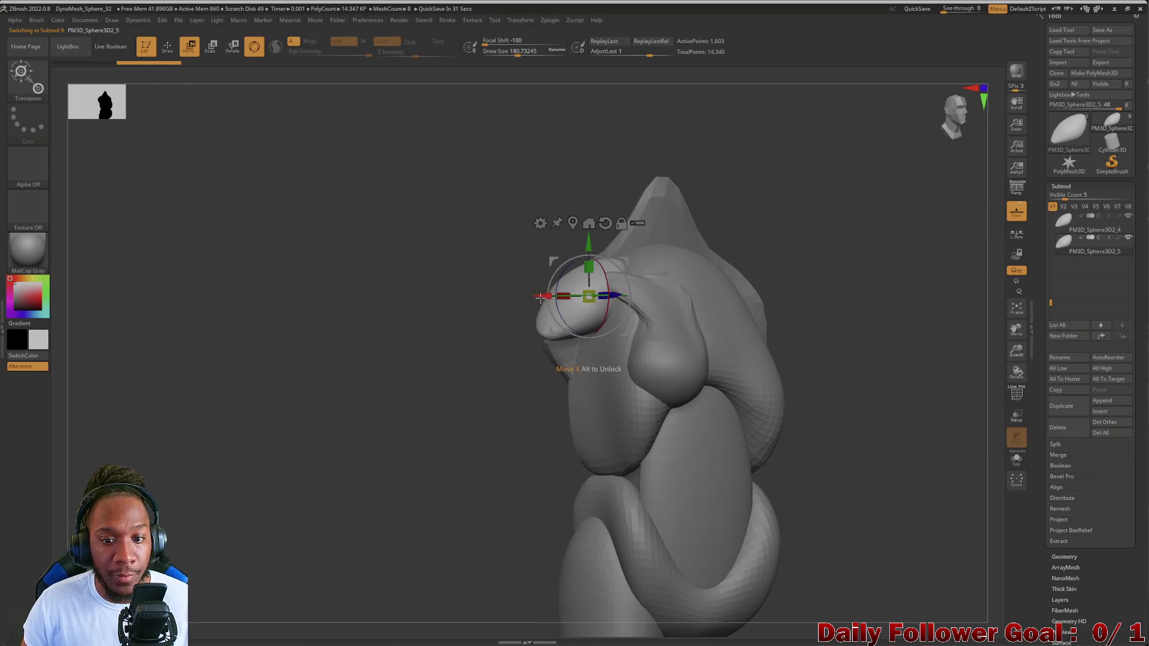
left_click_drag(581, 246, 584, 275)
mouse_move(335, 324)
left_mouse_down()
mouse_move(589, 346)
mouse_move(559, 347)
mouse_move(579, 345)
left_mouse_up()
mouse_move(234, 240)
left_mouse_down()
mouse_move(159, 223)
mouse_move(174, 236)
mouse_move(189, 311)
mouse_move(153, 389)
left_mouse_up()
- Pull the copy into a long pointed form with Move Topological, checking back and side views
key("q")
key("b")
key("m")
key("t")
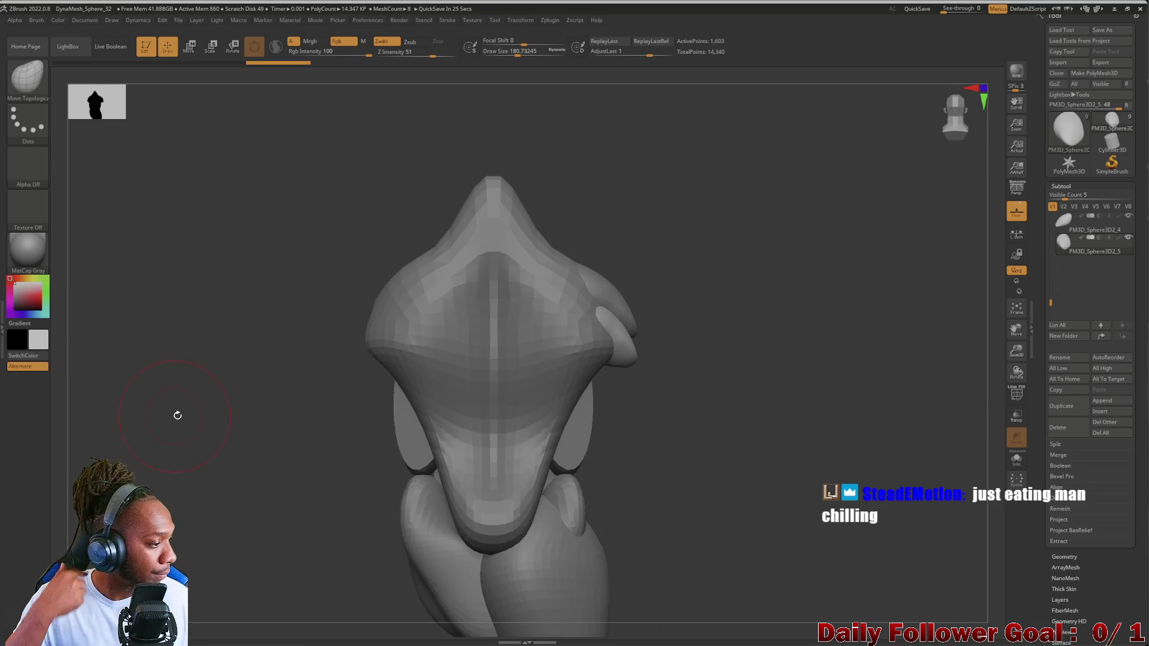
mouse_move(156, 406)
left_mouse_down()
mouse_move(167, 439)
mouse_move(162, 413)
mouse_move(177, 406)
left_mouse_up()
left_click_drag(251, 411, 384, 392)
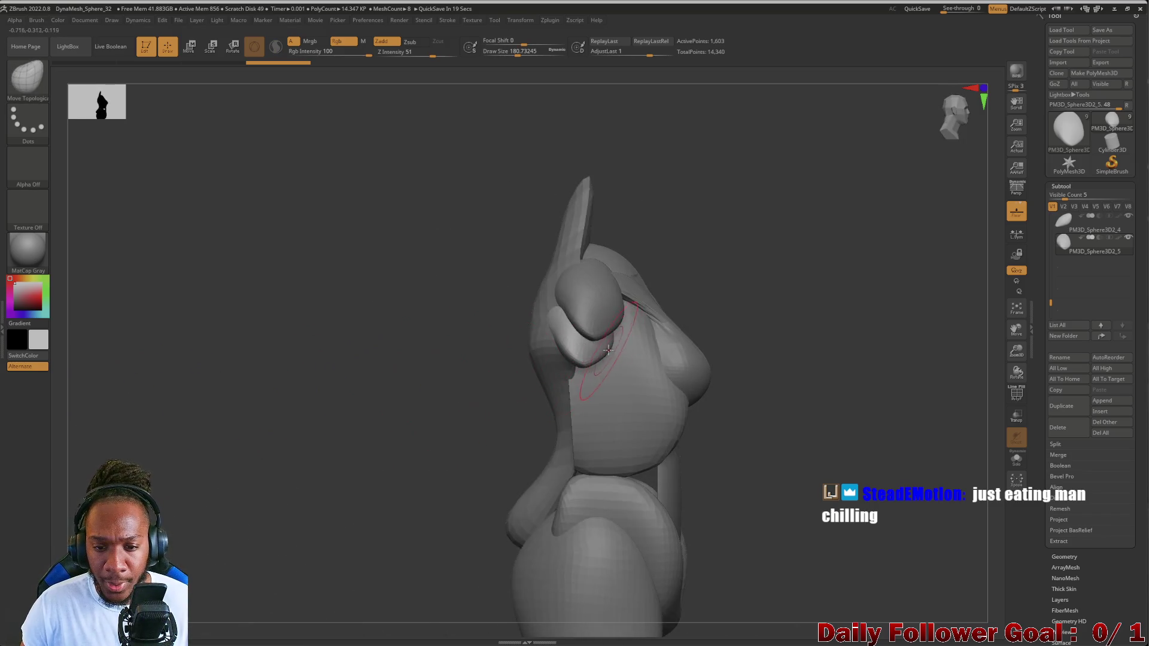
left_click_drag(413, 342, 482, 340)
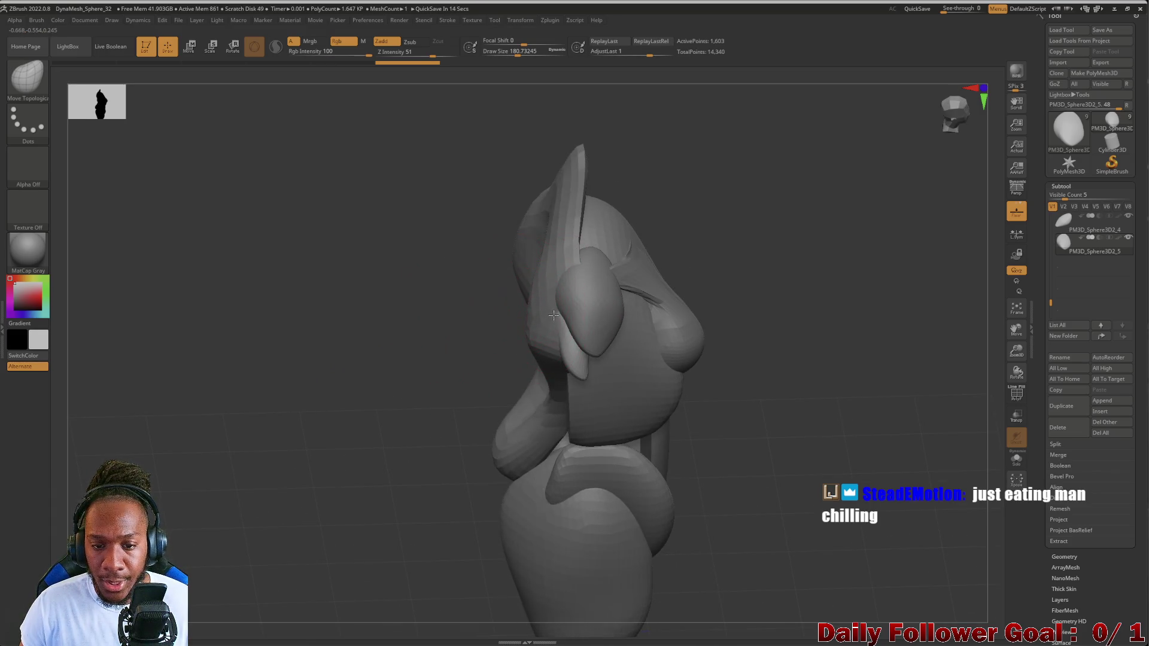
mouse_move(280, 399)
left_mouse_down()
mouse_move(305, 351)
mouse_move(351, 367)
mouse_move(344, 307)
mouse_move(380, 340)
left_mouse_up()
mouse_move(521, 385)
left_mouse_down()
mouse_move(474, 331)
mouse_move(287, 383)
mouse_move(310, 410)
mouse_move(328, 374)
mouse_move(339, 403)
mouse_move(331, 388)
mouse_move(326, 431)
mouse_move(302, 379)
mouse_move(347, 397)
mouse_move(279, 379)
mouse_move(286, 398)
left_mouse_up()
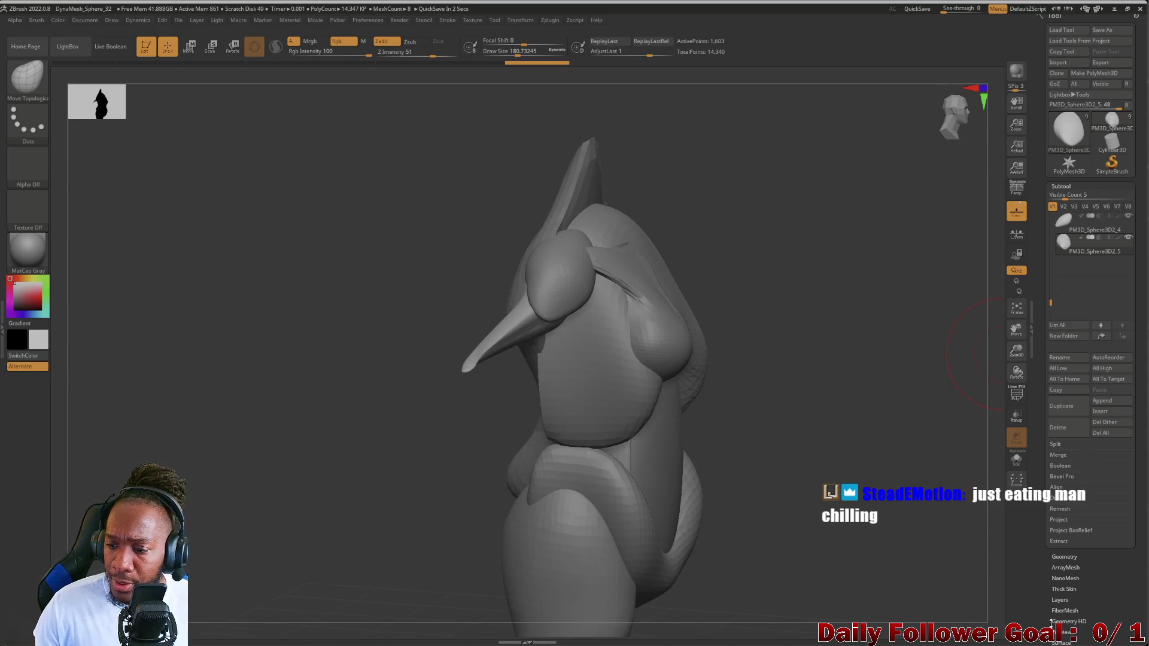
- DynaMesh the pointed piece at resolution 56 after trying and undoing resolution 40
left_click(1062, 556)
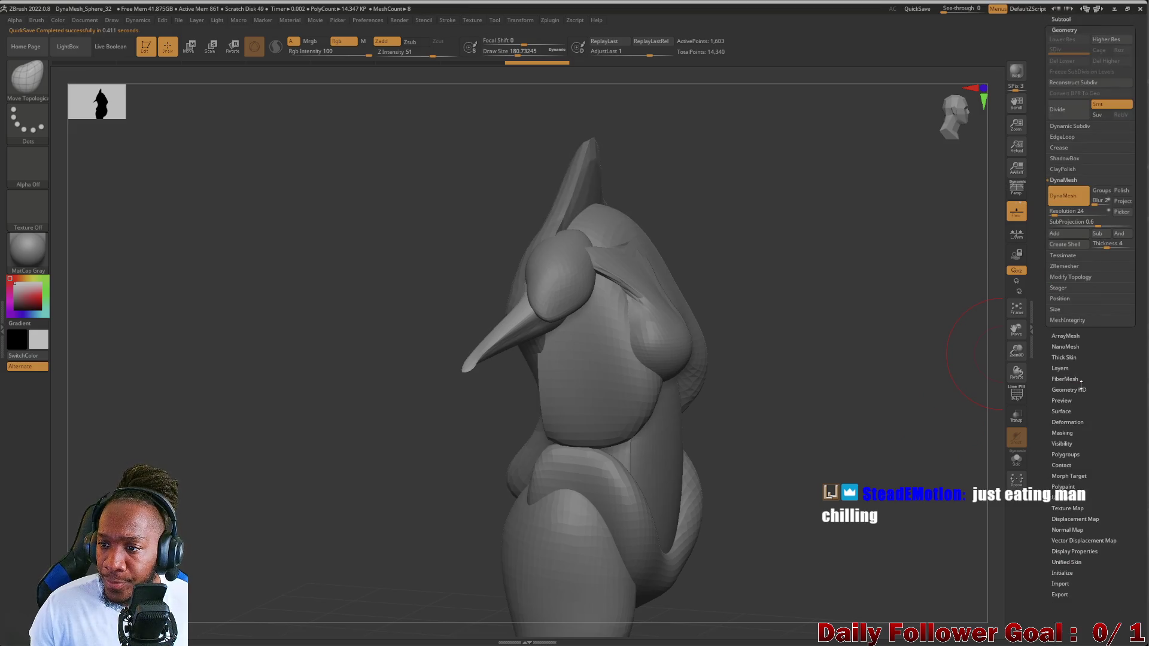
left_click_drag(1053, 213, 1056, 209)
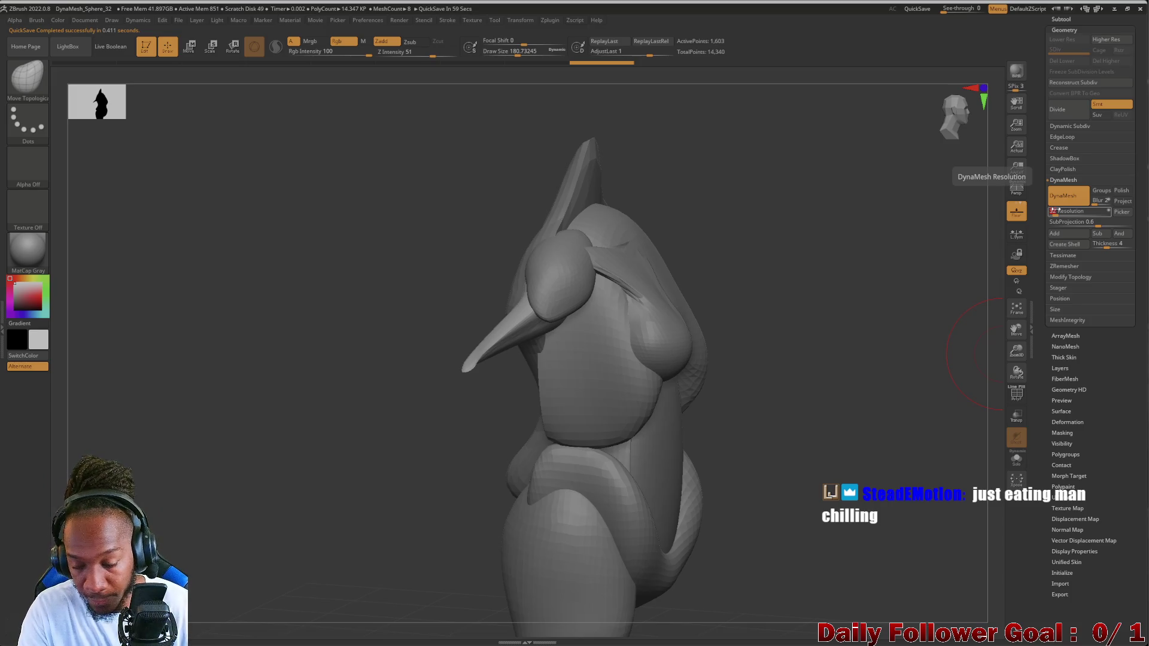
mouse_move(287, 431)
left_mouse_down("ctrl")
mouse_move(300, 406)
mouse_move(341, 439)
mouse_move(323, 431)
mouse_move(325, 470)
left_mouse_up("ctrl")
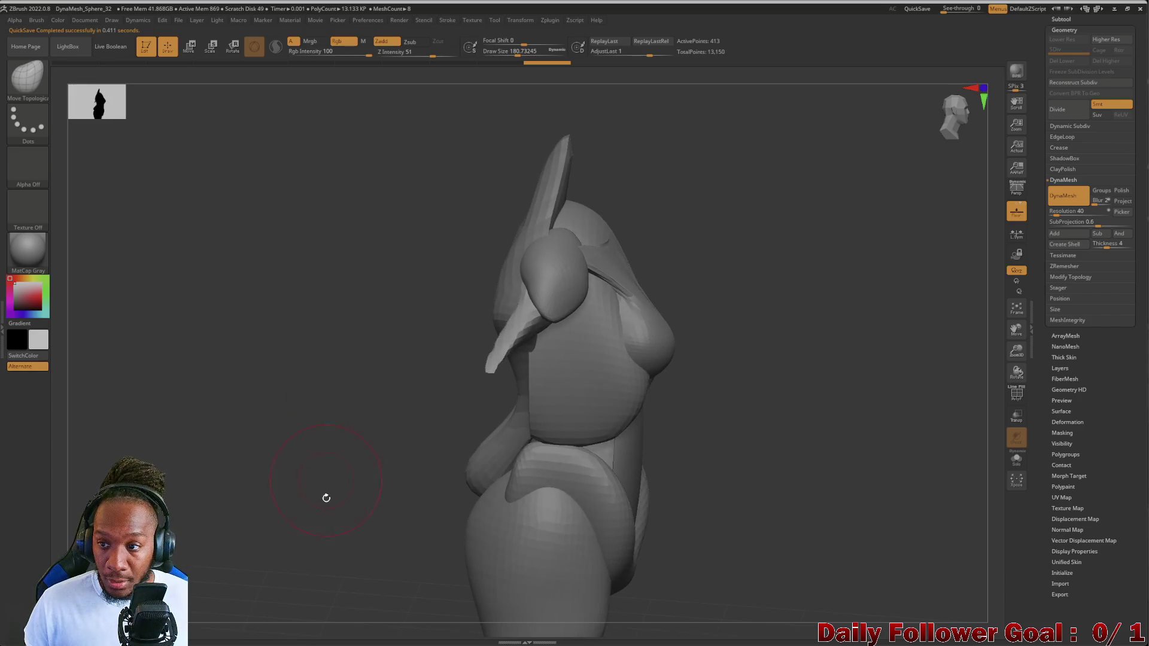
key("ctrl+z")
left_click(1065, 211)
type("56")
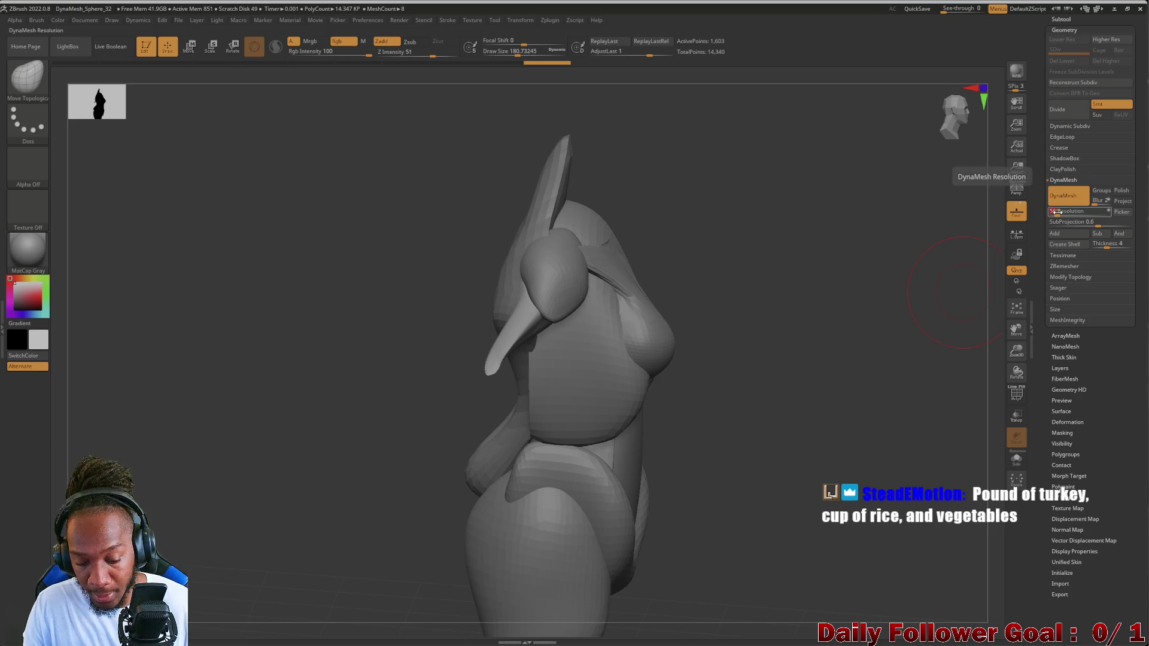
mouse_move(280, 405)
left_mouse_down()
mouse_move(175, 350)
mouse_move(165, 388)
left_mouse_up()
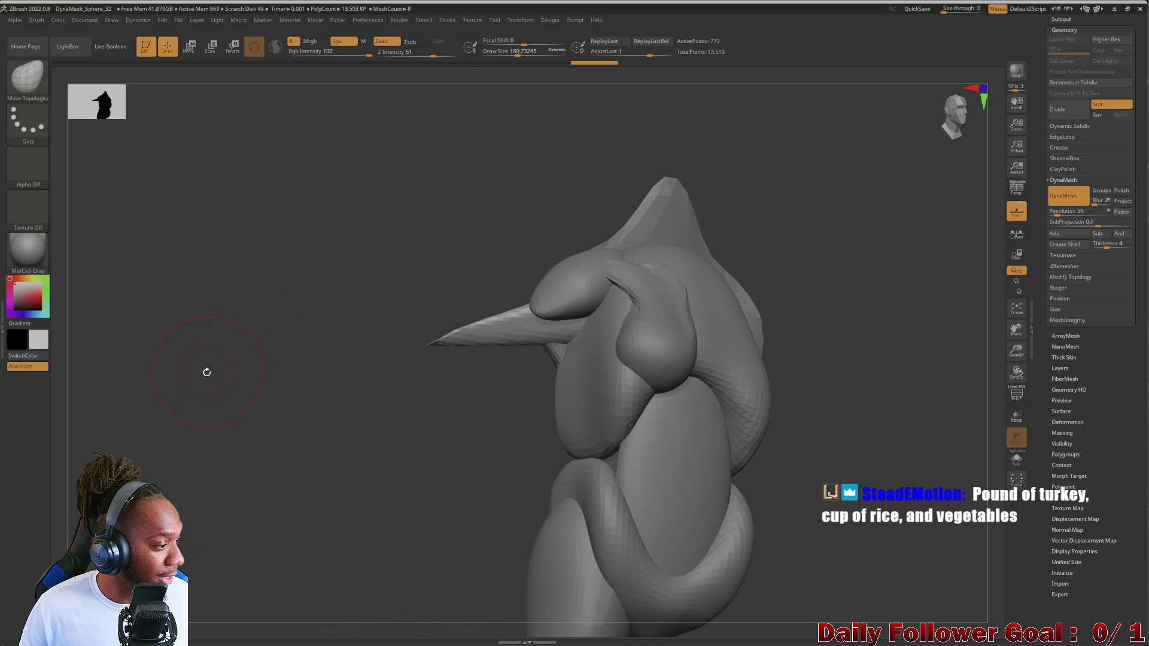
mouse_move(239, 347)
left_mouse_down()
mouse_move(224, 423)
mouse_move(241, 415)
left_mouse_up()
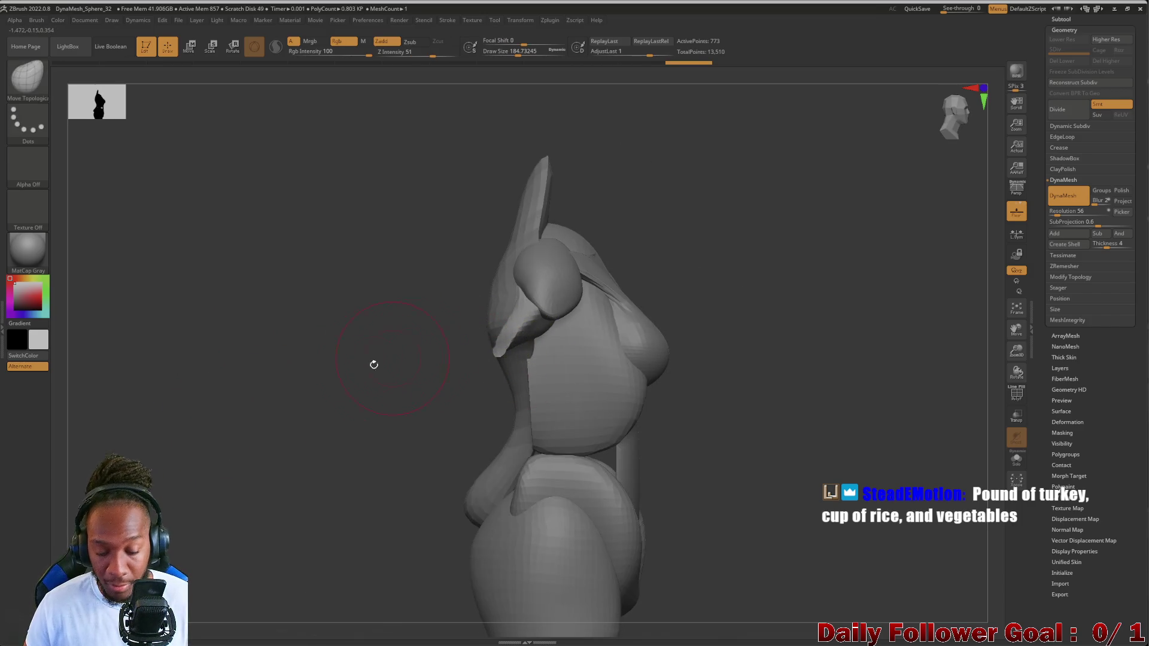
mouse_move(418, 354)
left_mouse_down()
mouse_move(328, 329)
mouse_move(362, 362)
mouse_move(441, 367)
mouse_move(400, 374)
mouse_move(269, 269)
left_mouse_up()
- Slice the pointed tip flat, then undo and redo to compare the result
key("b")
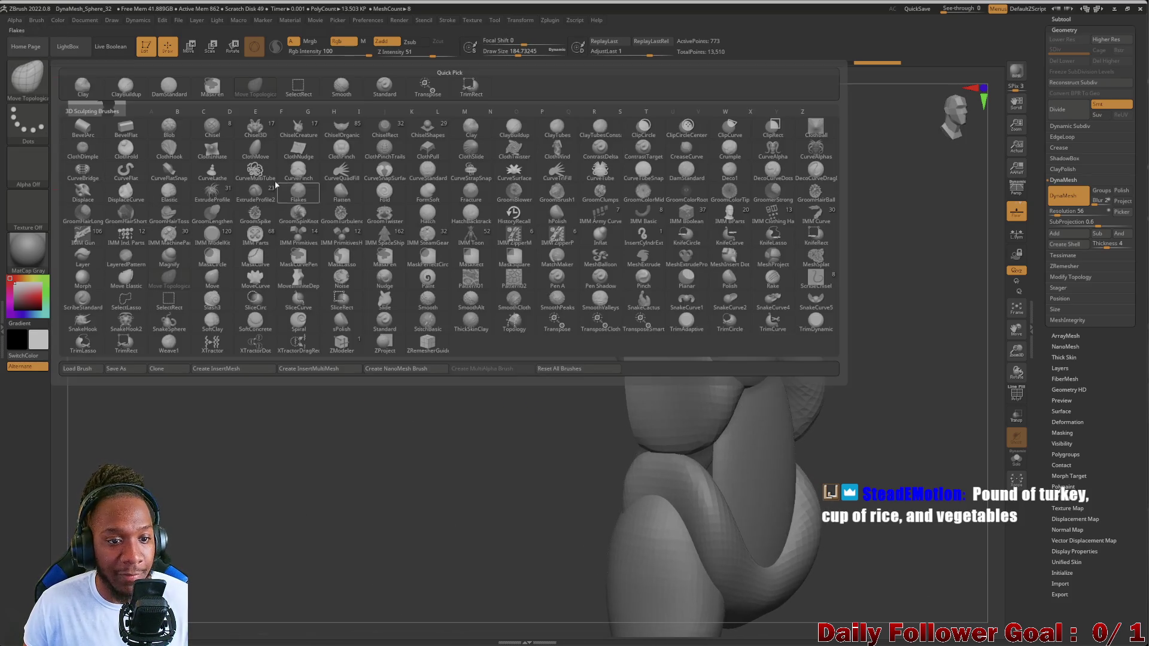
left_click_drag(180, 476, 232, 427)
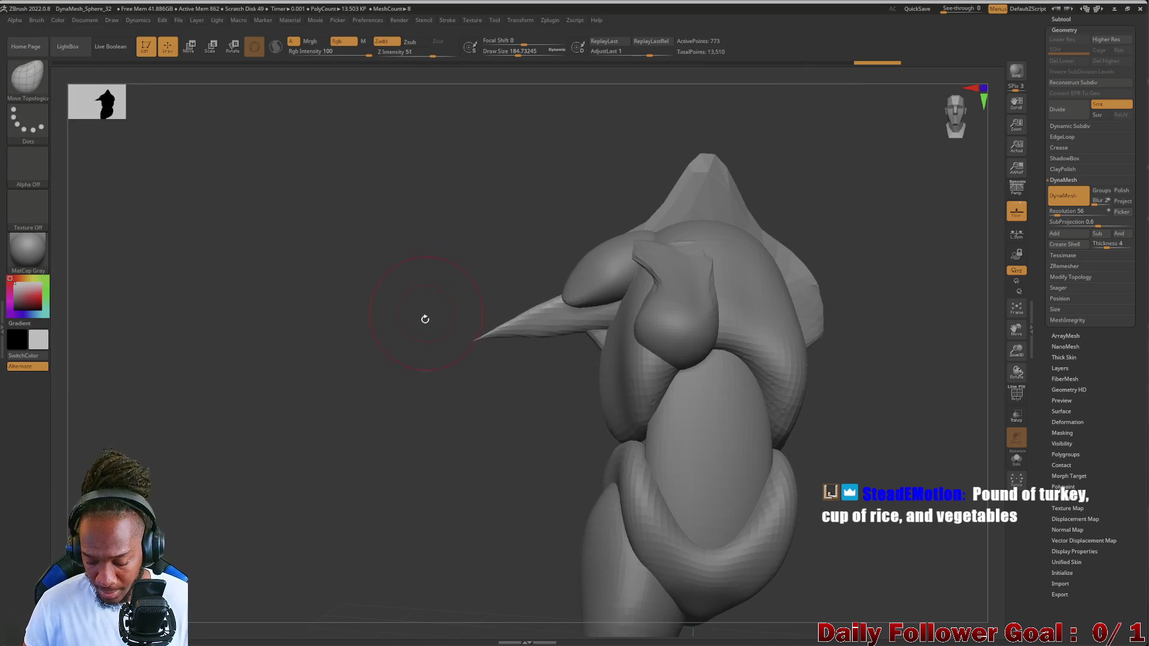
left_click_drag(411, 266, 518, 404, "ctrl+shift")
left_click_drag(360, 377, 405, 384)
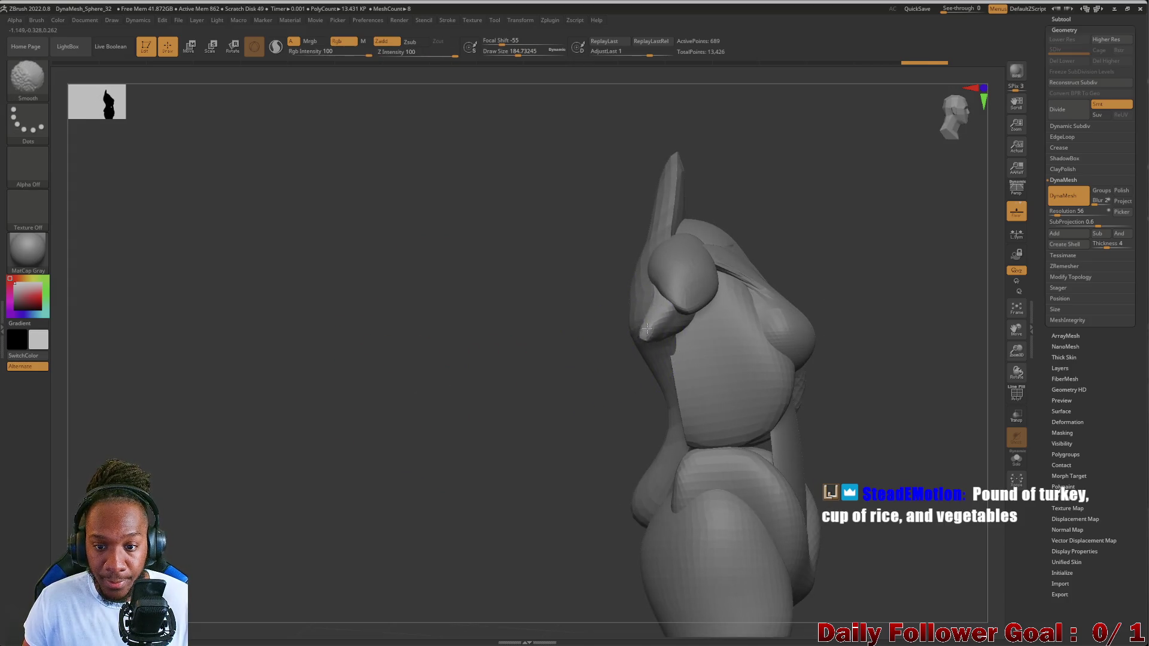
key("ctrl+z")
key("ctrl+z")
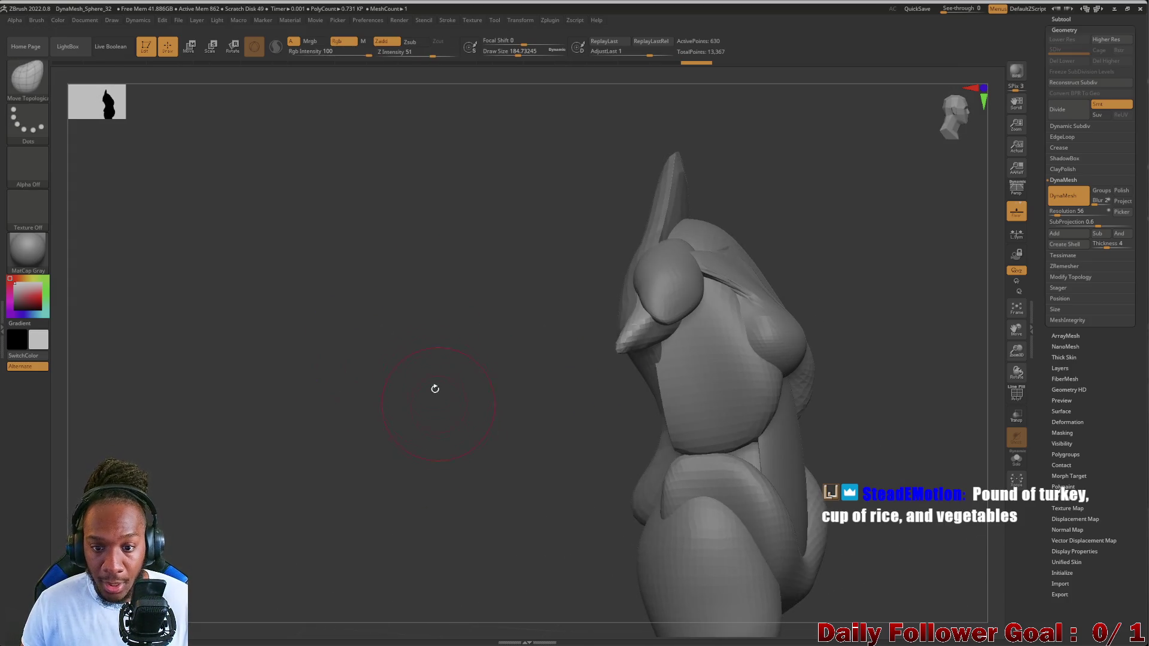
key("ctrl+shift+z")
- Pull the dangling arm tip into a slimmer tapered point with Move Topological
left_click_drag(436, 395, 546, 385)
left_click_drag(842, 379, 903, 407)
mouse_move(449, 427)
left_mouse_down()
mouse_move(364, 411)
mouse_move(464, 448)
left_mouse_up()
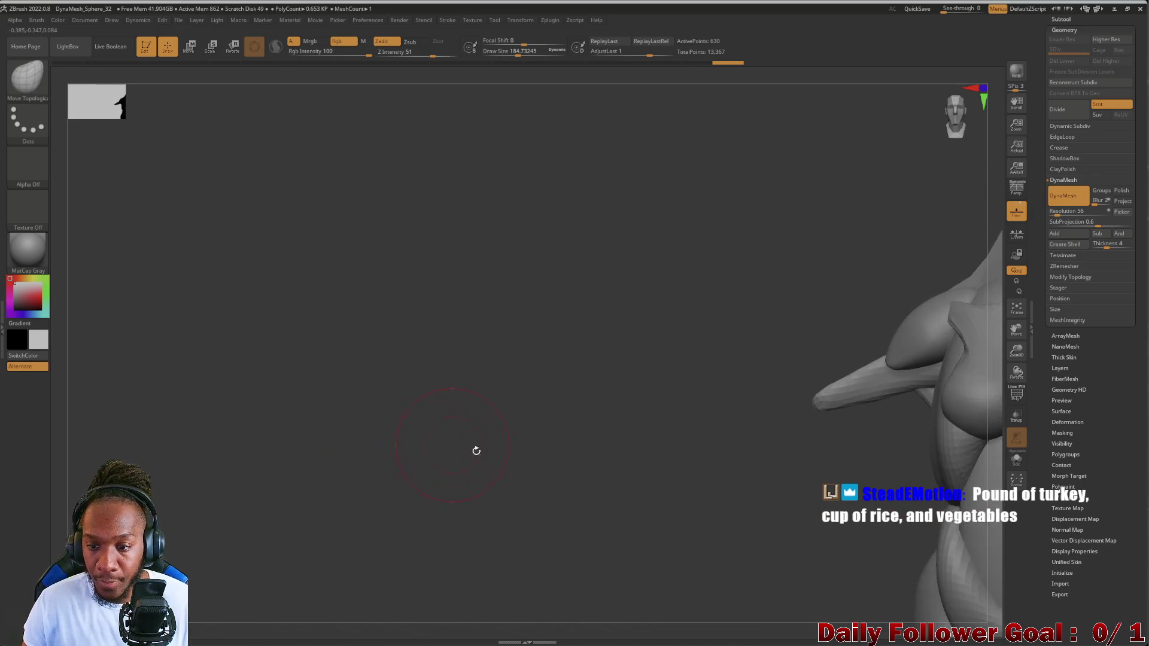
mouse_move(551, 446)
left_mouse_down()
mouse_move(536, 447)
mouse_move(567, 487)
mouse_move(551, 449)
mouse_move(585, 443)
mouse_move(451, 400)
mouse_move(477, 441)
mouse_move(498, 439)
mouse_move(541, 389)
mouse_move(660, 310)
left_mouse_up()
left_click_drag(719, 333, 699, 335)
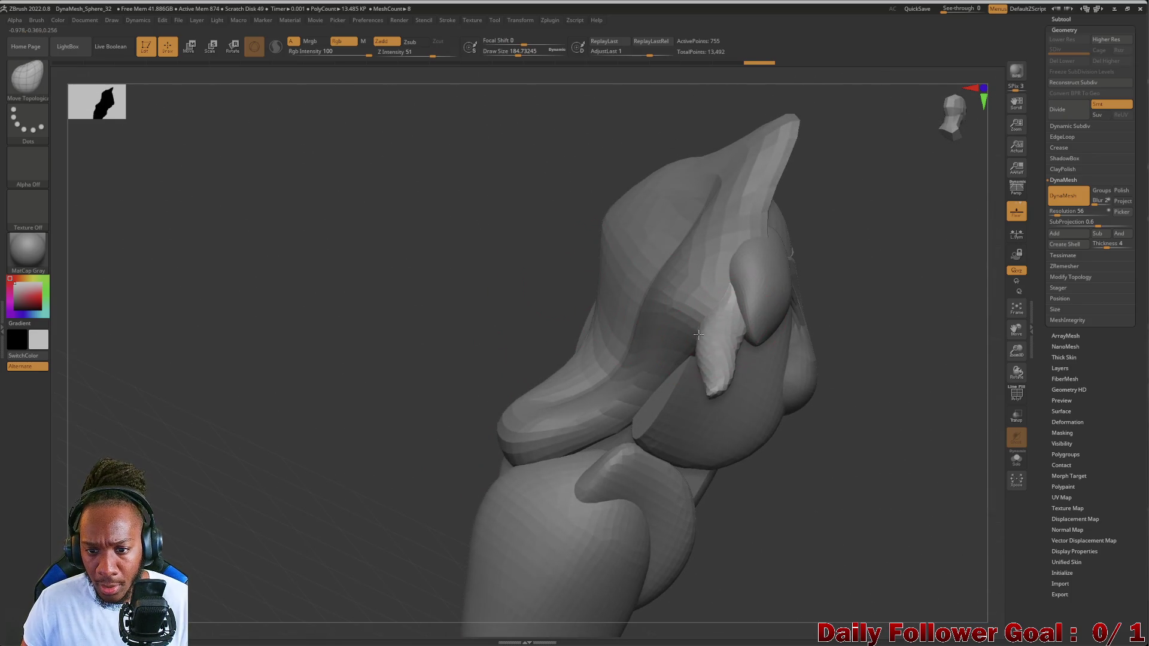
left_click_drag(440, 338, 423, 322)
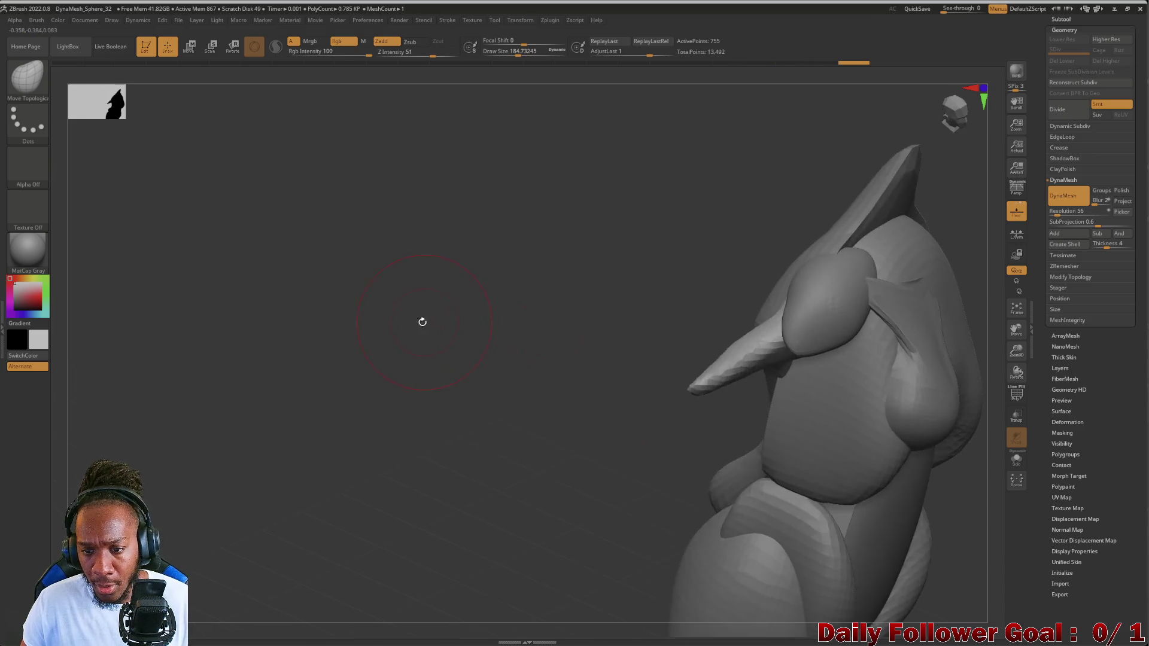
mouse_move(499, 369)
left_mouse_down()
mouse_move(490, 359)
mouse_move(526, 418)
mouse_move(528, 388)
mouse_move(604, 421)
mouse_move(505, 377)
mouse_move(439, 329)
mouse_move(401, 407)
mouse_move(431, 428)
left_mouse_up()
mouse_move(485, 452)
left_mouse_down()
mouse_move(469, 367)
mouse_move(623, 328)
mouse_move(672, 389)
left_mouse_up()
mouse_move(518, 405)
left_mouse_down("shift")
mouse_move(491, 346)
mouse_move(462, 390)
mouse_move(459, 441)
mouse_move(496, 414)
left_mouse_up("shift")
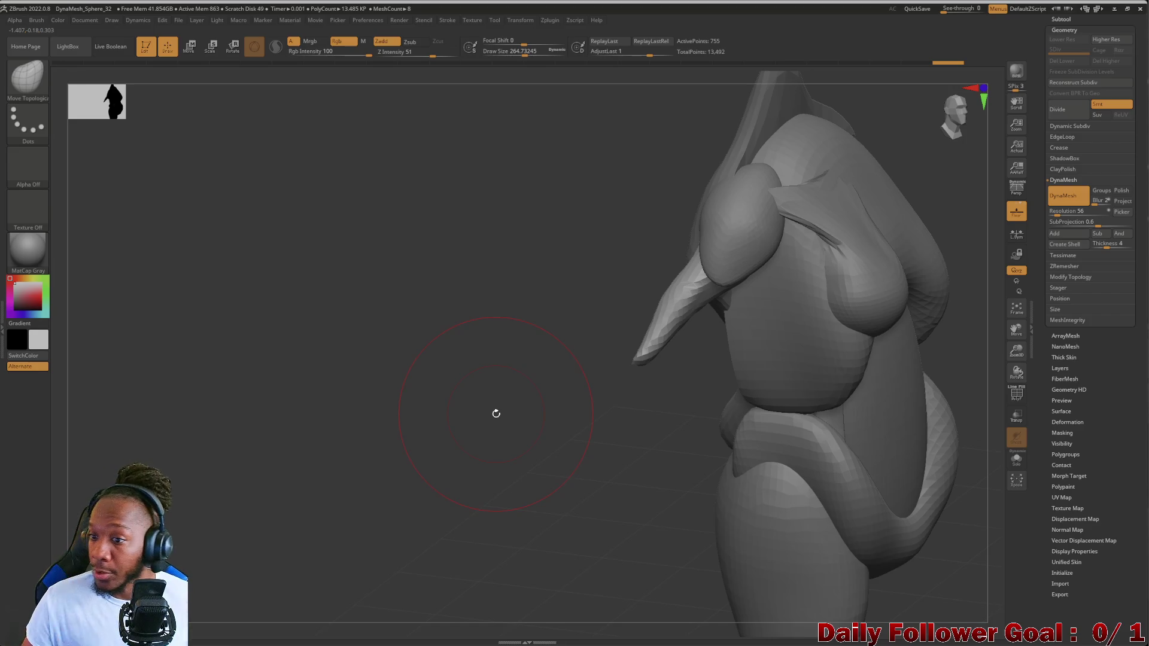
left_click(1061, 19)
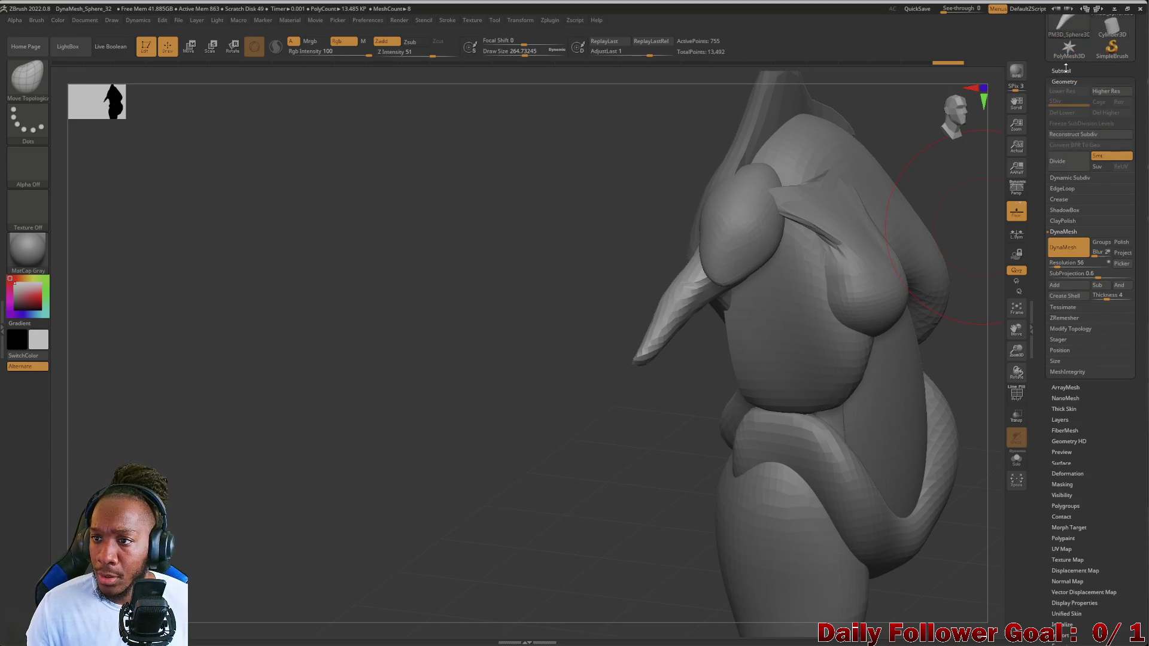
- Duplicate the arm subtool, then rotate and move the copy to splay sideways and down-left
left_click(1069, 137)
left_click(1061, 291)
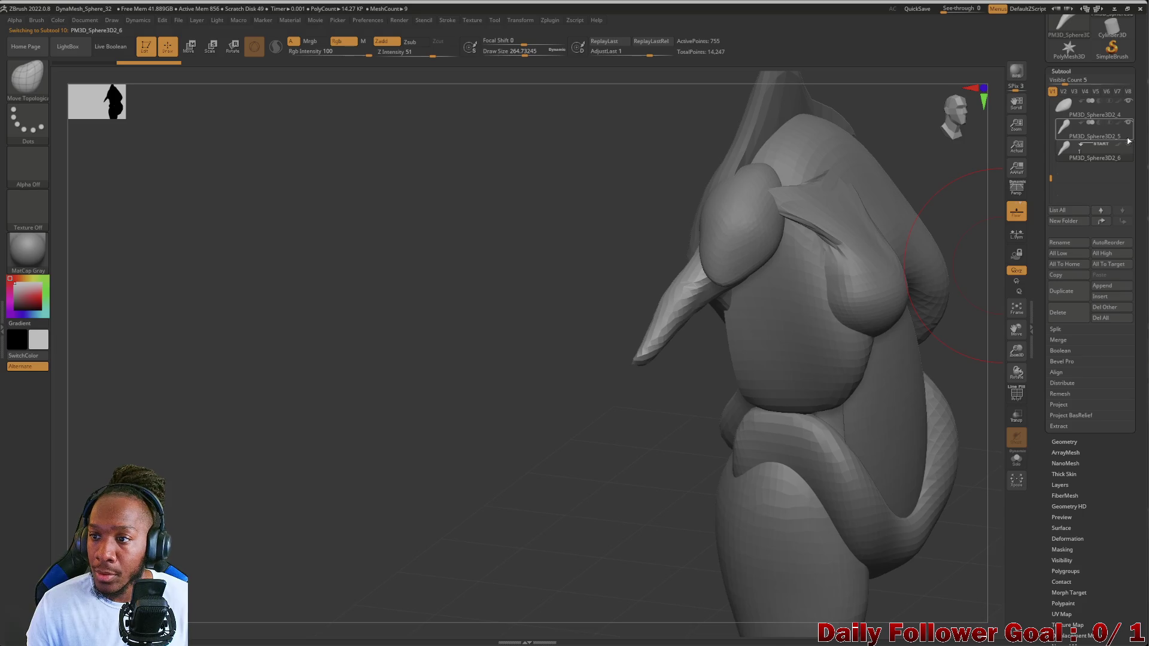
left_click(190, 48)
left_click_drag(758, 264, 703, 284)
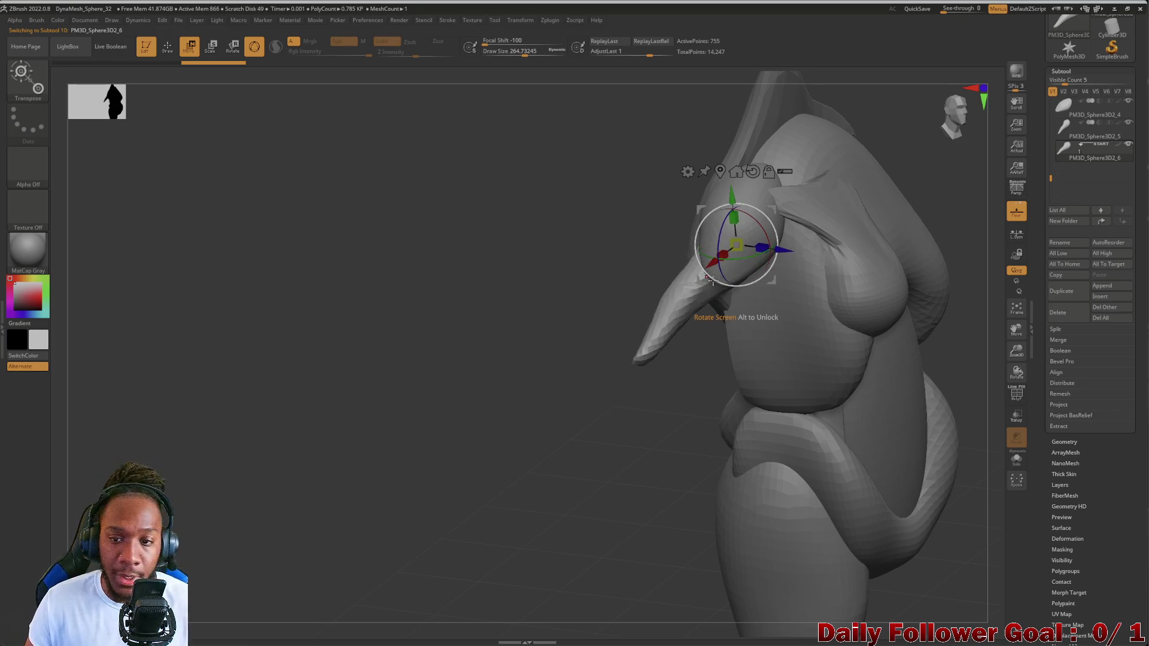
left_click_drag(397, 389, 662, 358)
mouse_move(797, 254)
left_mouse_down()
mouse_move(794, 208)
mouse_move(902, 315)
left_mouse_up()
mouse_move(811, 210)
left_mouse_down()
mouse_move(768, 255)
mouse_move(699, 259)
left_mouse_up()
left_click_drag(502, 299, 556, 322)
mouse_move(736, 217)
left_mouse_down()
mouse_move(735, 294)
mouse_move(473, 309)
left_mouse_up()
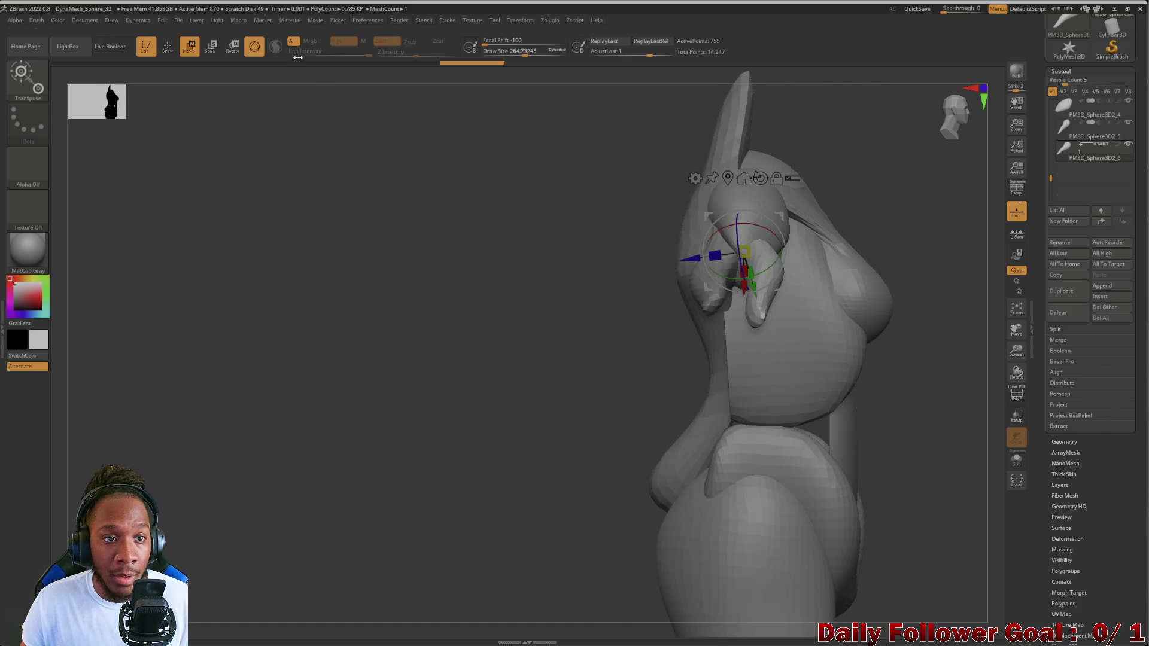
- Reshape the copied arm's tip into a slim tapered spike with Move Topological
left_click(168, 48)
left_click_drag(371, 376, 664, 364)
left_click_drag(766, 347, 743, 356)
mouse_move(780, 414)
left_mouse_down()
mouse_move(769, 415)
mouse_move(772, 365)
left_mouse_up()
mouse_move(616, 383)
left_mouse_down()
mouse_move(580, 351)
mouse_move(584, 373)
left_mouse_up()
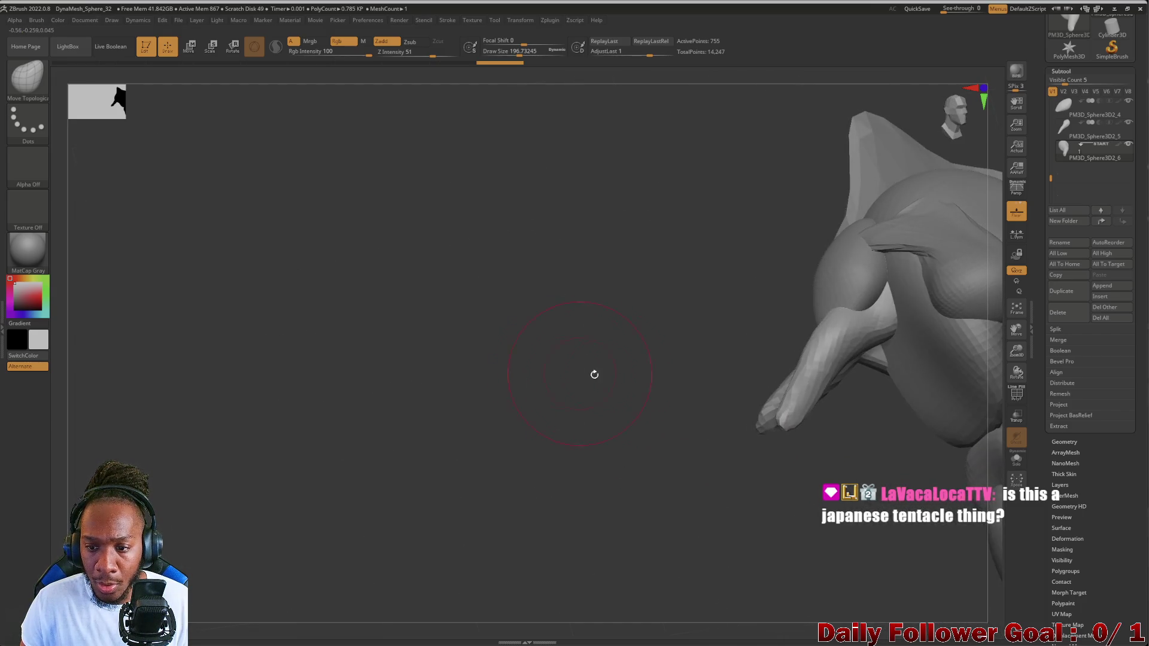
left_click_drag(870, 354, 763, 419)
mouse_move(657, 370)
left_mouse_down()
mouse_move(664, 385)
mouse_move(707, 371)
left_mouse_up()
mouse_move(805, 344)
left_mouse_down()
mouse_move(789, 375)
mouse_move(805, 371)
left_mouse_up()
left_click_drag(629, 419, 600, 426)
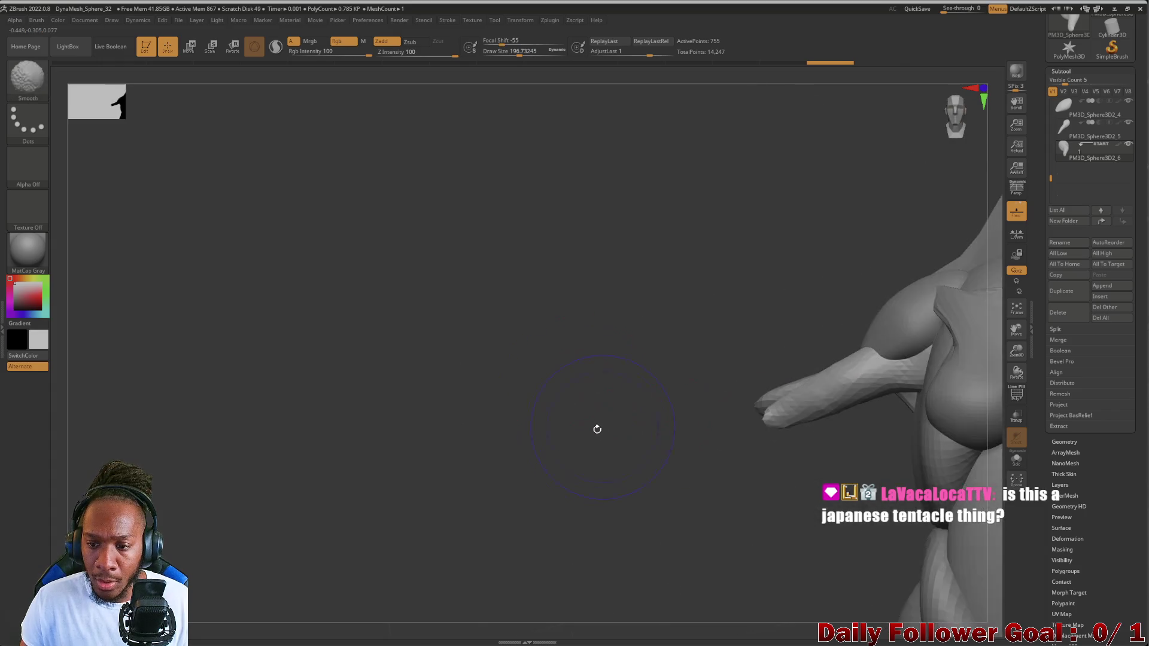
mouse_move(663, 486)
left_mouse_down()
mouse_move(682, 441)
mouse_move(613, 478)
left_mouse_up()
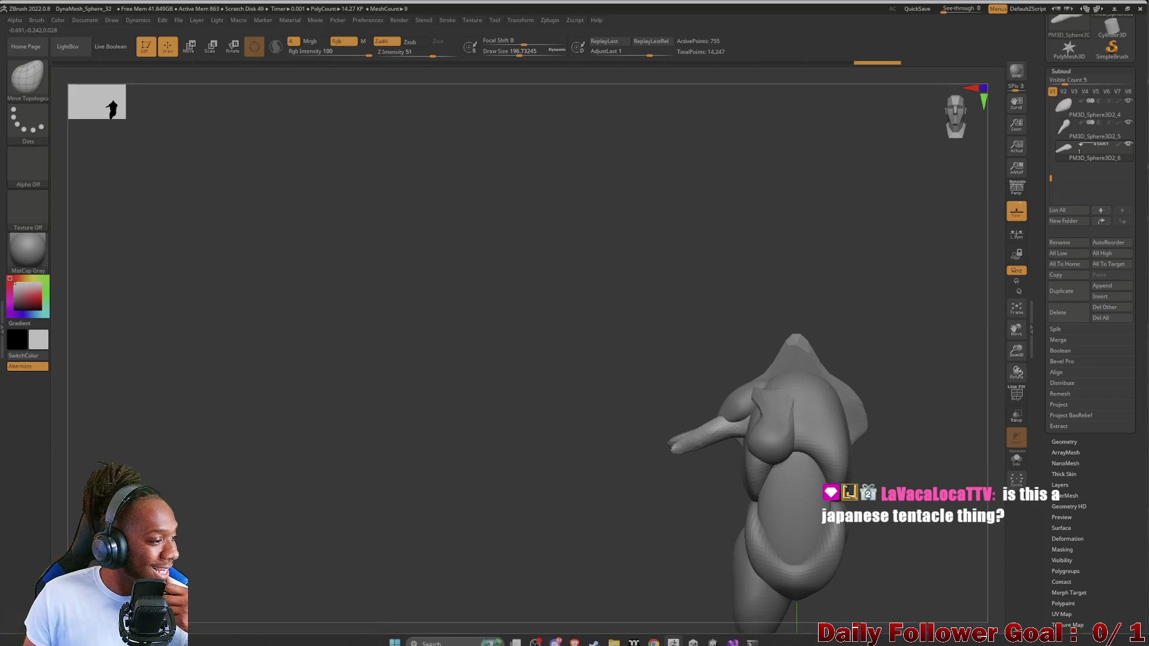
- Switch between subtools PM3D_Sphere3D2_5 and PM3D_Sphere3D2_6 to inspect the protruding arm
left_click(1087, 135)
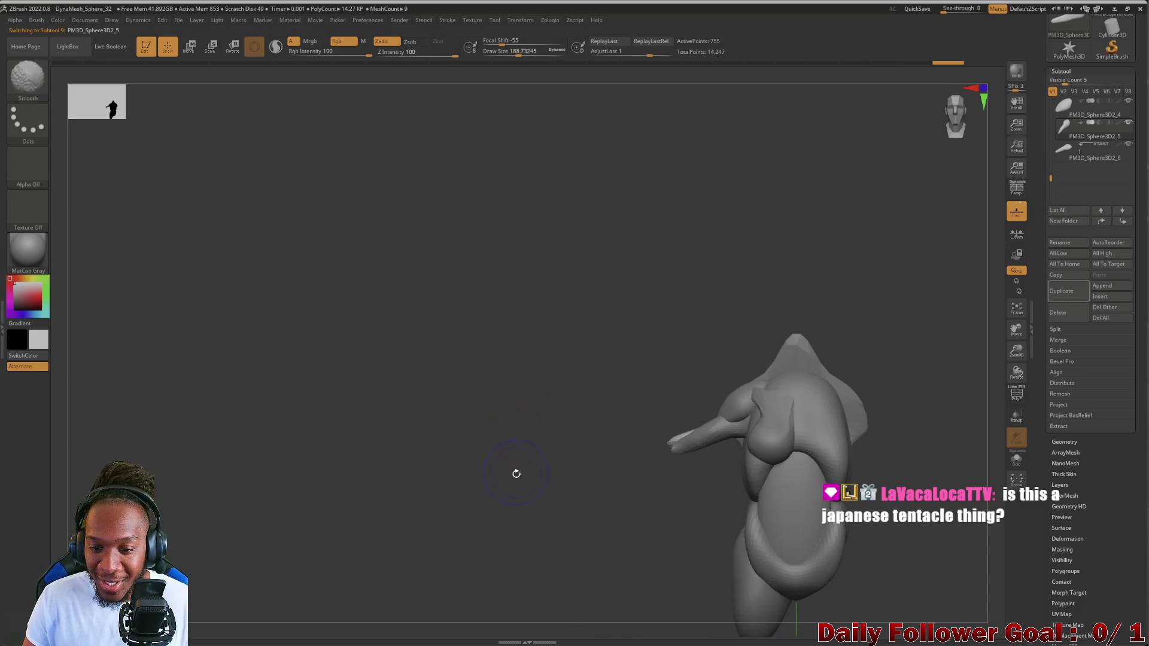
mouse_move(579, 461)
left_mouse_down("alt")
mouse_move(546, 553)
mouse_move(569, 457)
mouse_move(503, 428)
mouse_move(513, 452)
mouse_move(634, 427)
left_mouse_up("alt")
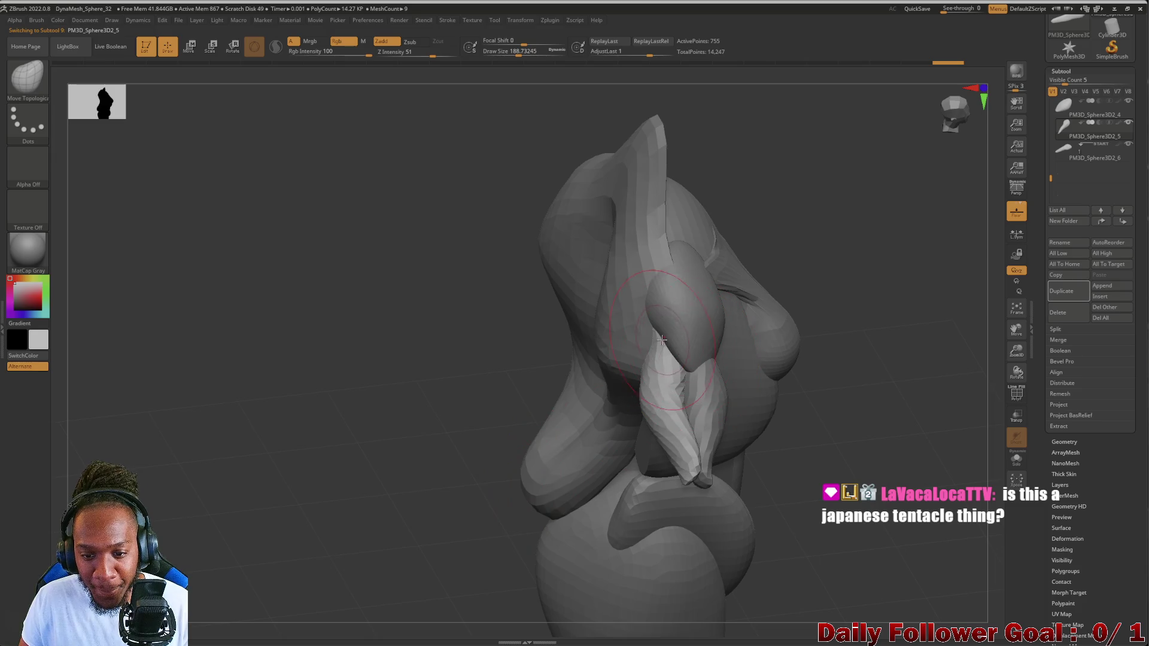
mouse_move(650, 340)
left_mouse_down()
mouse_move(551, 341)
mouse_move(675, 440)
mouse_move(521, 487)
mouse_move(547, 466)
mouse_move(569, 394)
left_mouse_up()
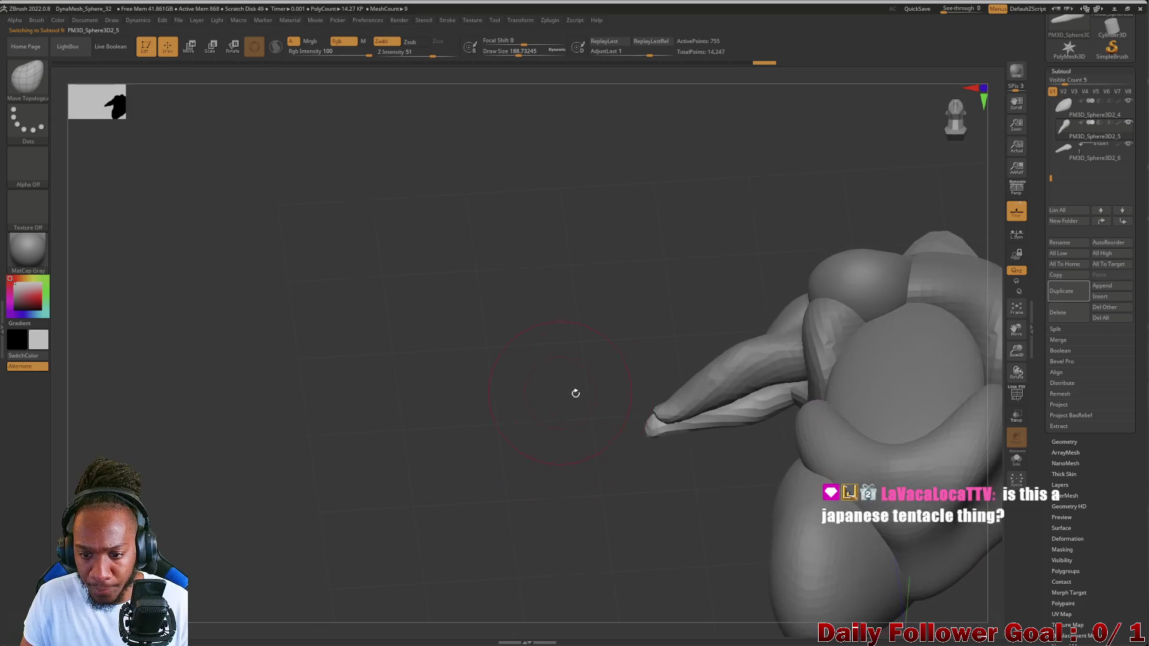
left_click(1075, 159)
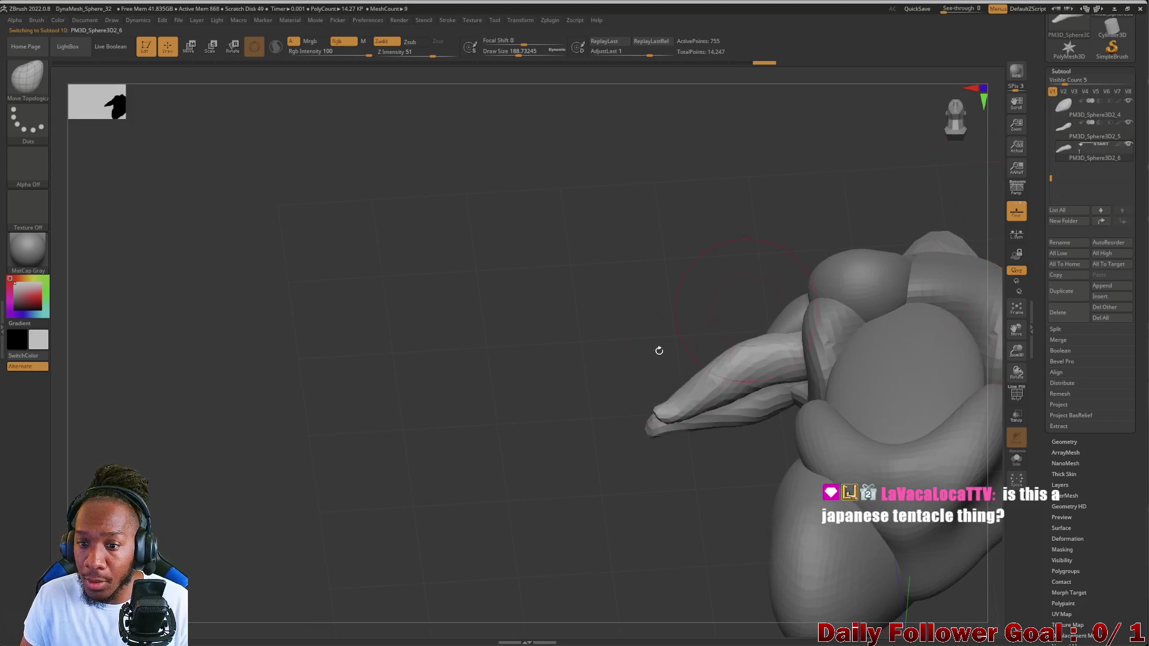
mouse_move(636, 411)
left_mouse_down()
mouse_move(578, 480)
mouse_move(587, 405)
mouse_move(505, 361)
mouse_move(515, 447)
mouse_move(545, 400)
mouse_move(662, 445)
mouse_move(622, 389)
mouse_move(631, 435)
left_mouse_up()
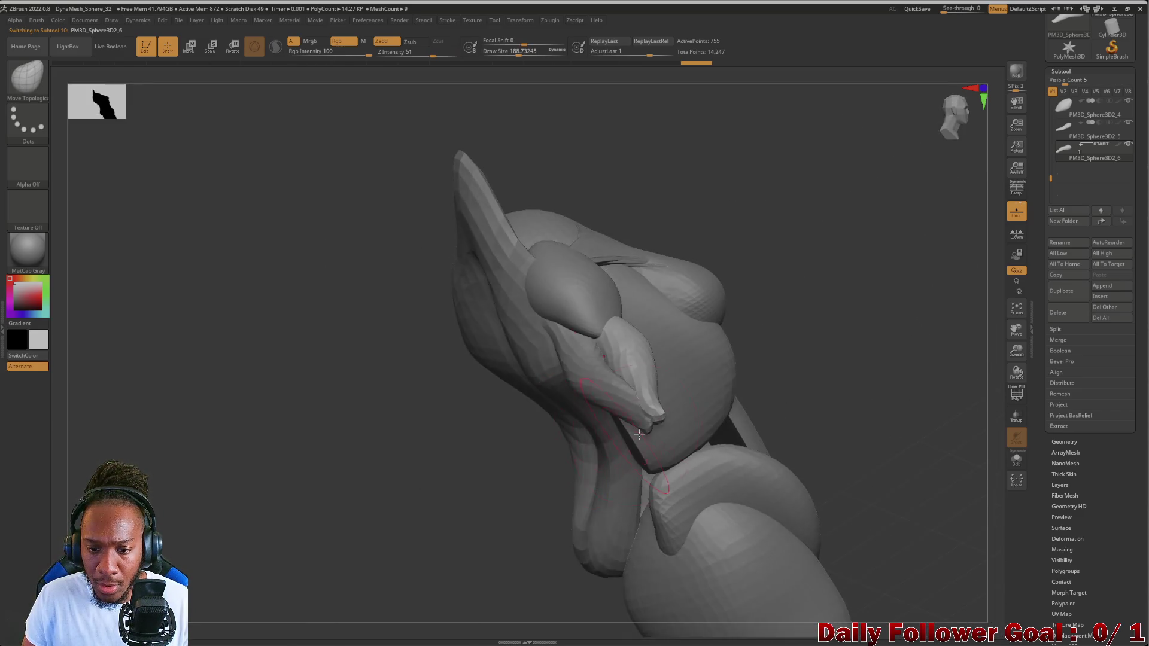
left_click(1077, 128)
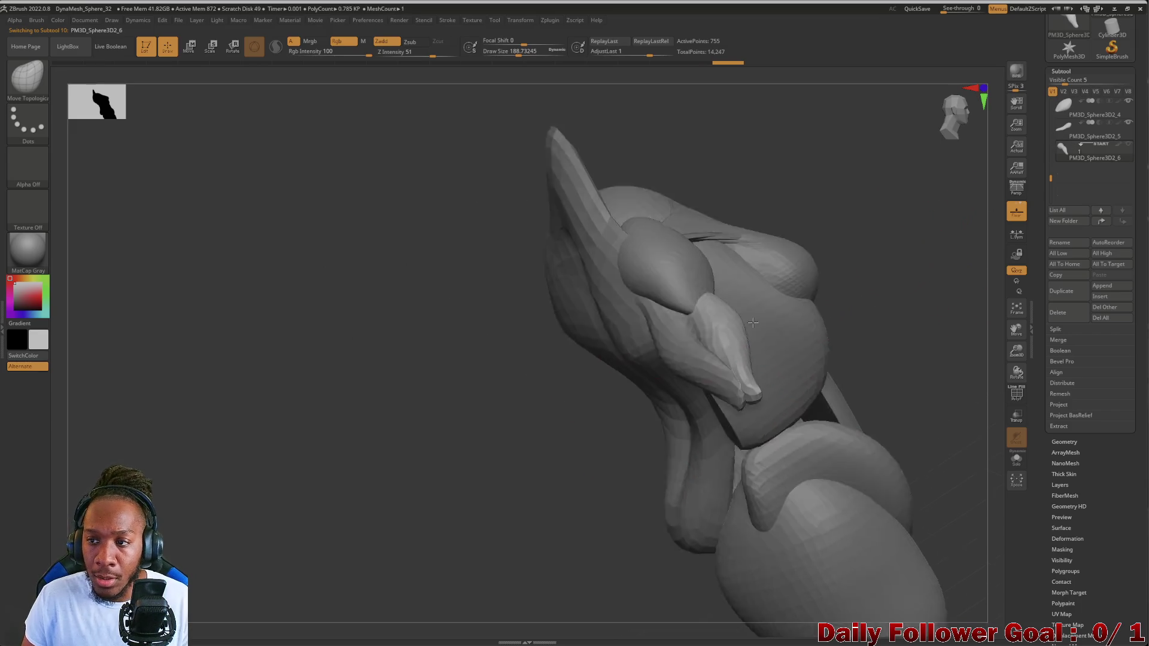
mouse_move(633, 387)
left_mouse_down()
mouse_move(726, 403)
mouse_move(626, 403)
left_mouse_up()
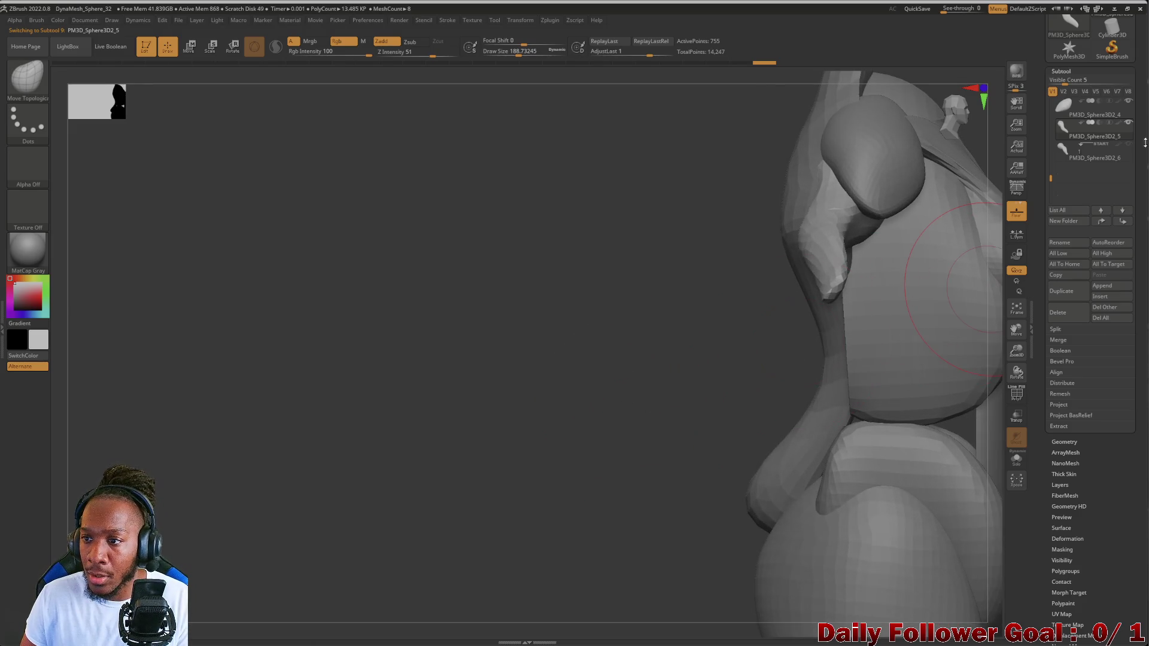
mouse_move(598, 299)
left_mouse_down()
mouse_move(636, 359)
mouse_move(652, 516)
mouse_move(626, 467)
mouse_move(629, 436)
left_mouse_up()
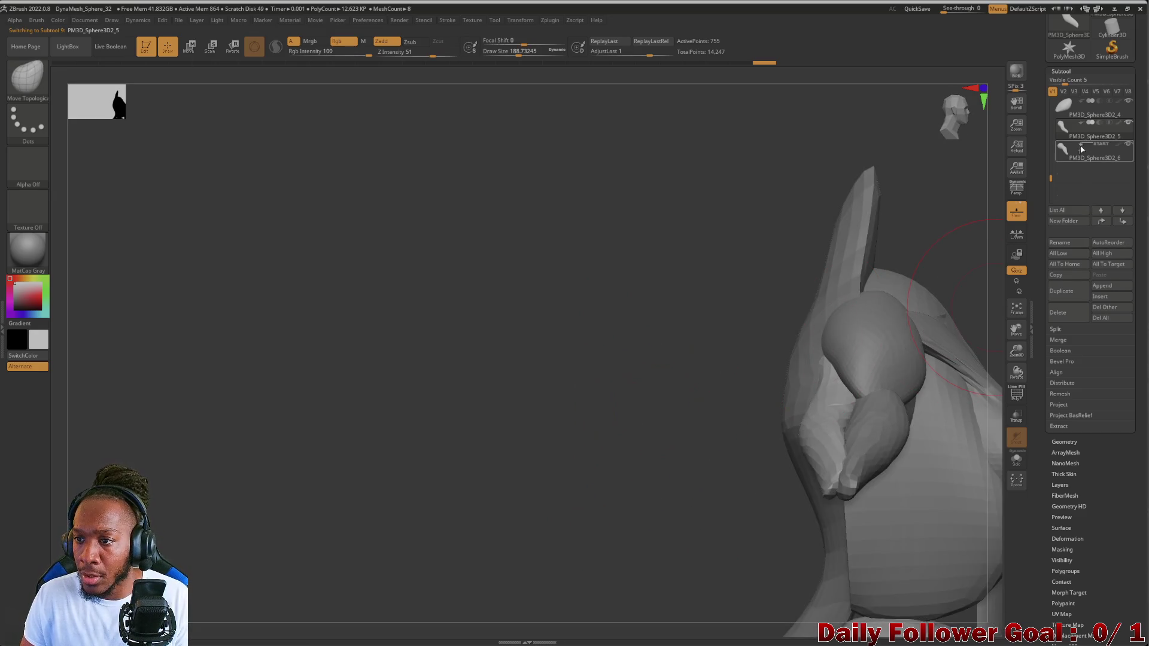
- Make PM3D_Sphere3D2_4 active and smooth the surface around the chest sphere
left_click(1077, 110)
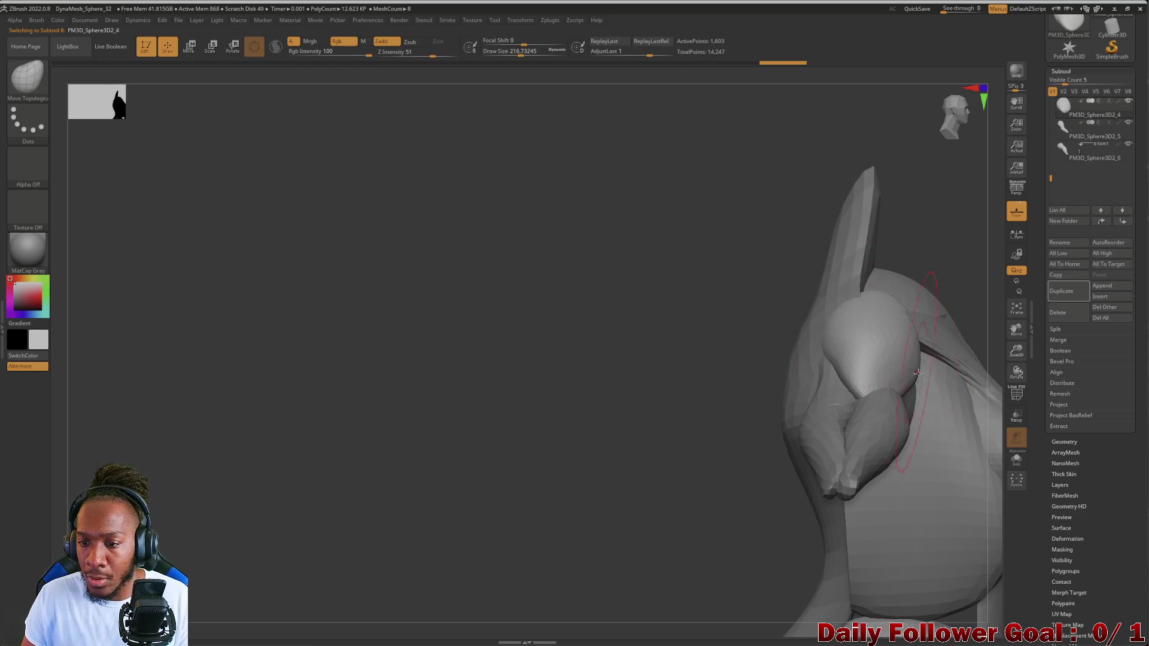
key("shift")
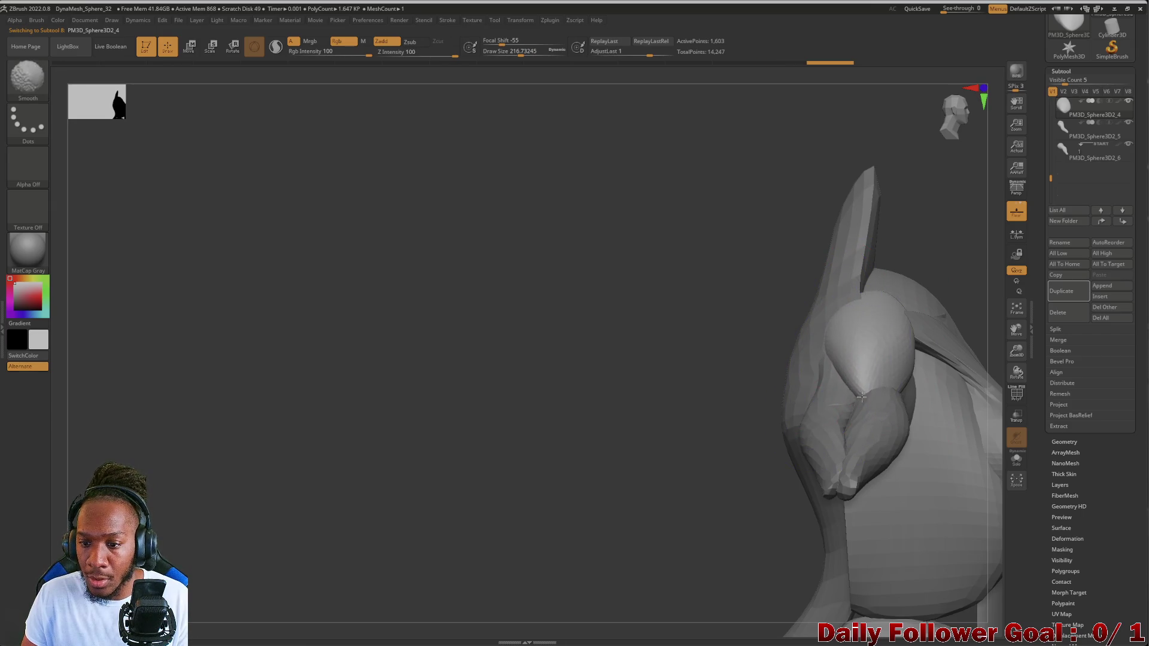
mouse_move(860, 392)
left_mouse_down()
mouse_move(867, 360)
mouse_move(667, 403)
mouse_move(638, 429)
mouse_move(667, 377)
mouse_move(698, 433)
mouse_move(712, 383)
mouse_move(672, 405)
mouse_move(689, 438)
left_mouse_up()
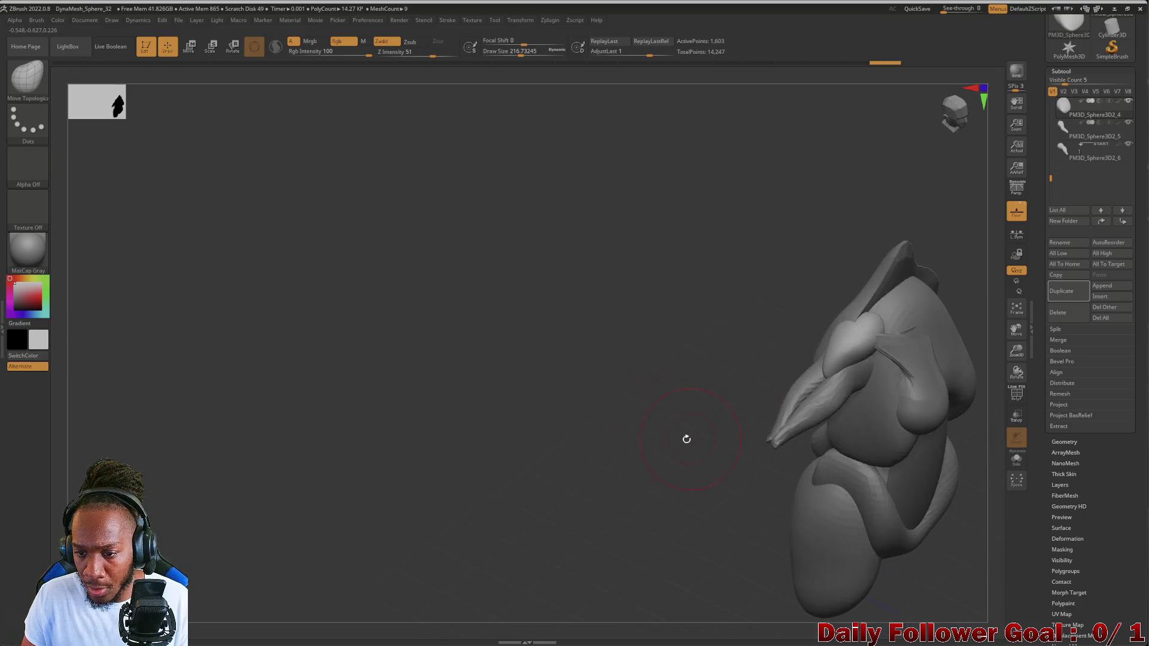
left_click_drag(784, 332, 871, 328)
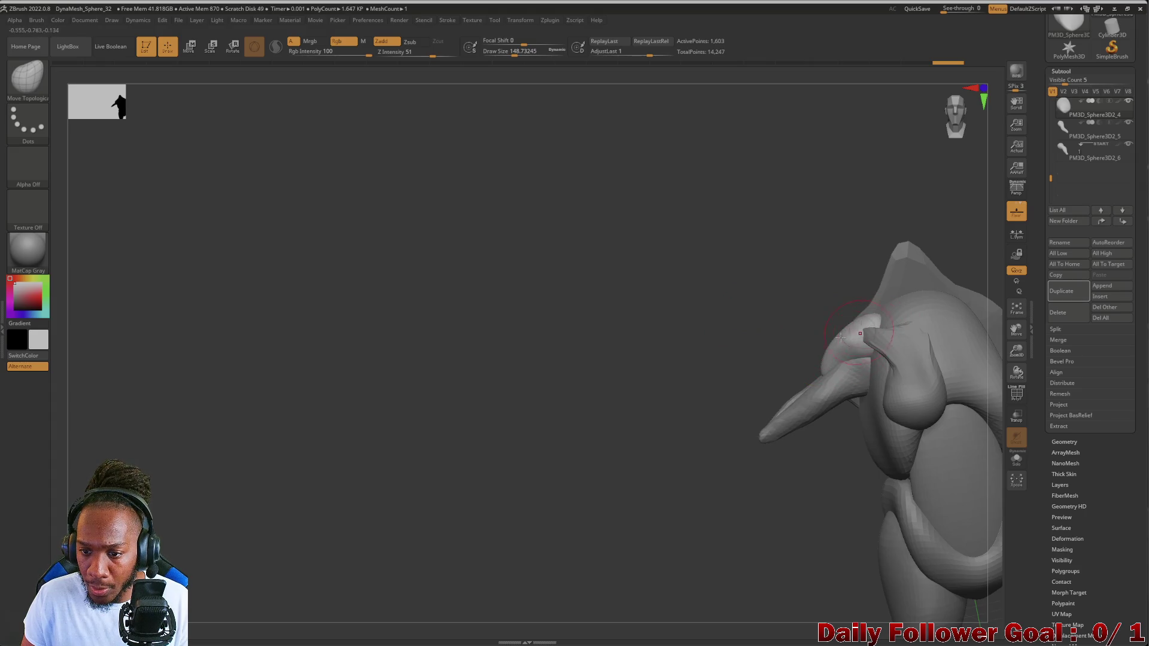
mouse_move(710, 344)
left_mouse_down()
mouse_move(713, 359)
mouse_move(736, 329)
mouse_move(801, 325)
left_mouse_up()
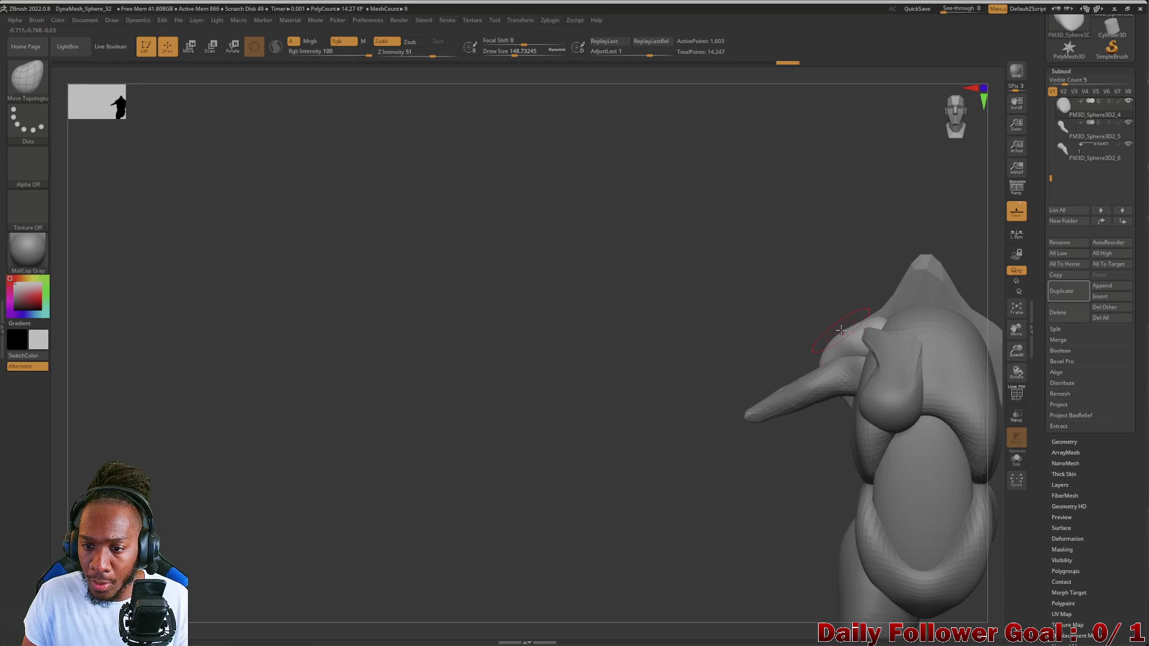
- Make PM3D_Sphere3D2_5 active and load the Inflat brush
left_click(1066, 169)
mouse_move(778, 329)
left_mouse_down()
mouse_move(708, 326)
mouse_move(590, 367)
mouse_move(556, 301)
left_mouse_up()
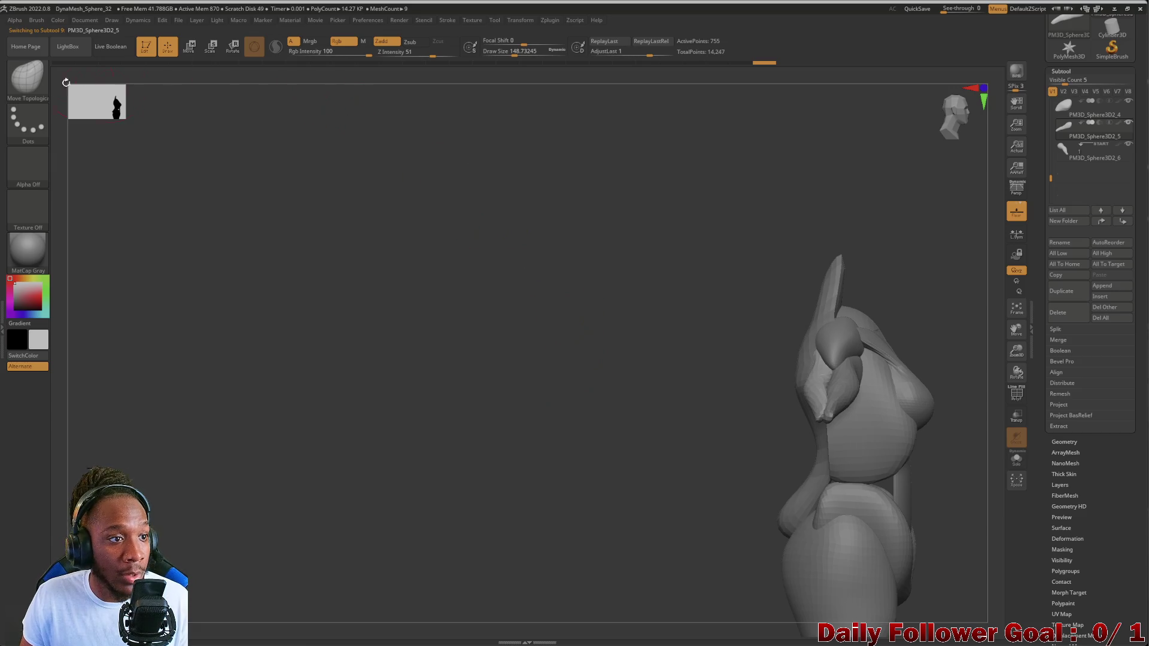
left_click(20, 77)
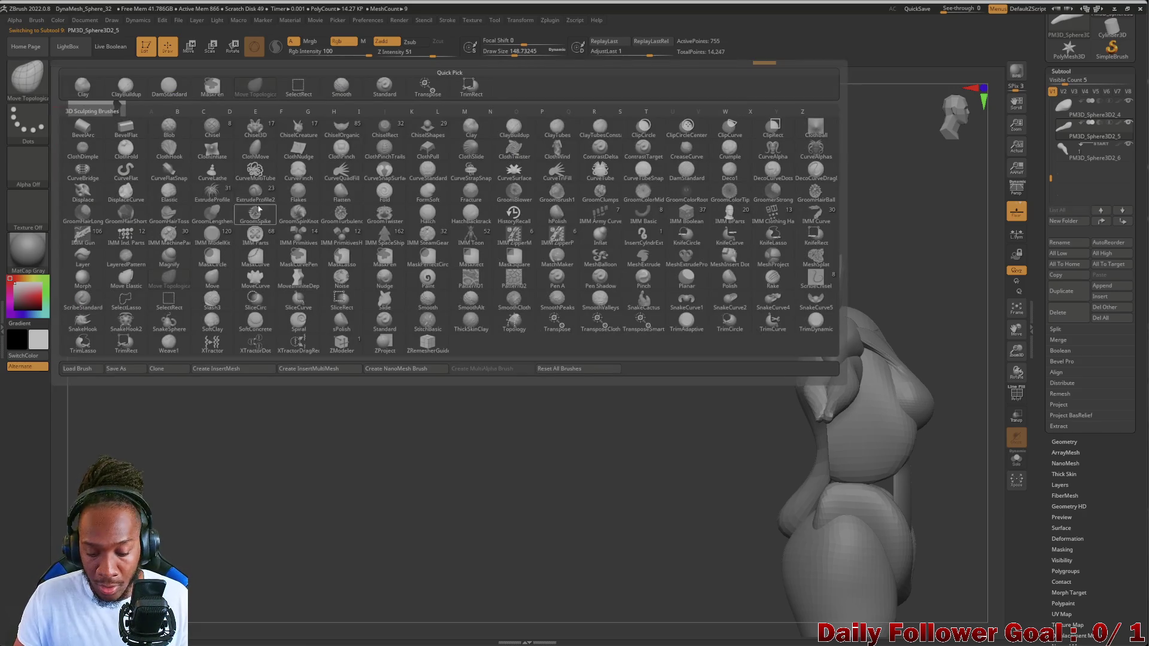
key("i")
left_click(600, 232)
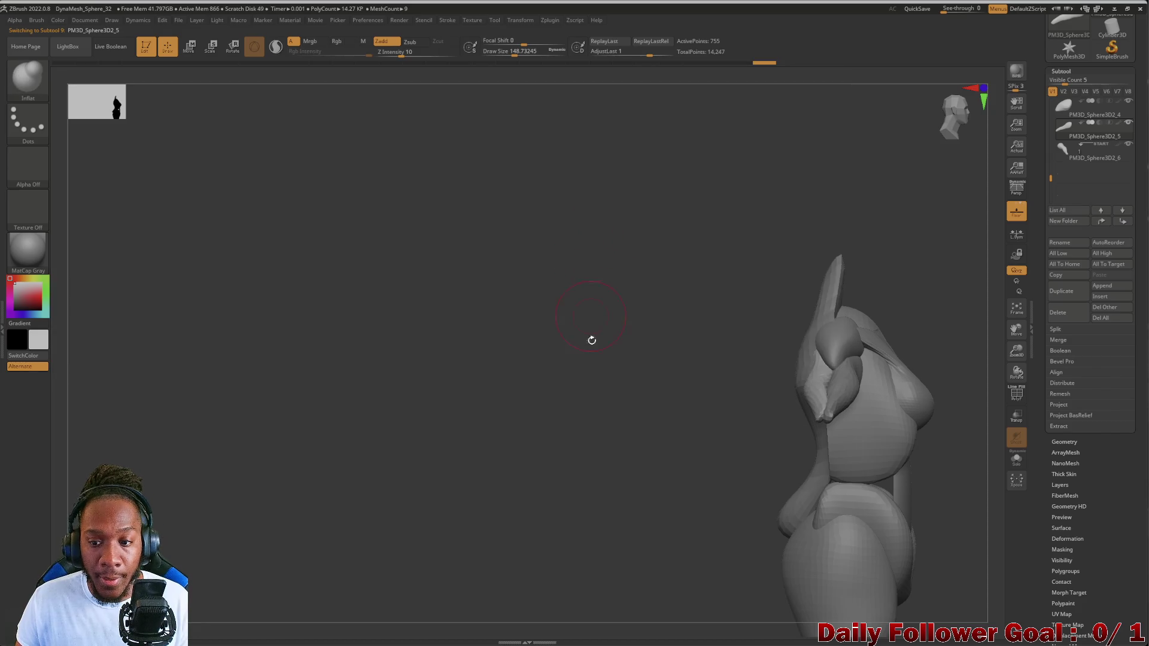
- Select the arm piece PM3D_Sphere3D2_6 directly on the canvas
left_click_drag(590, 329, 752, 431)
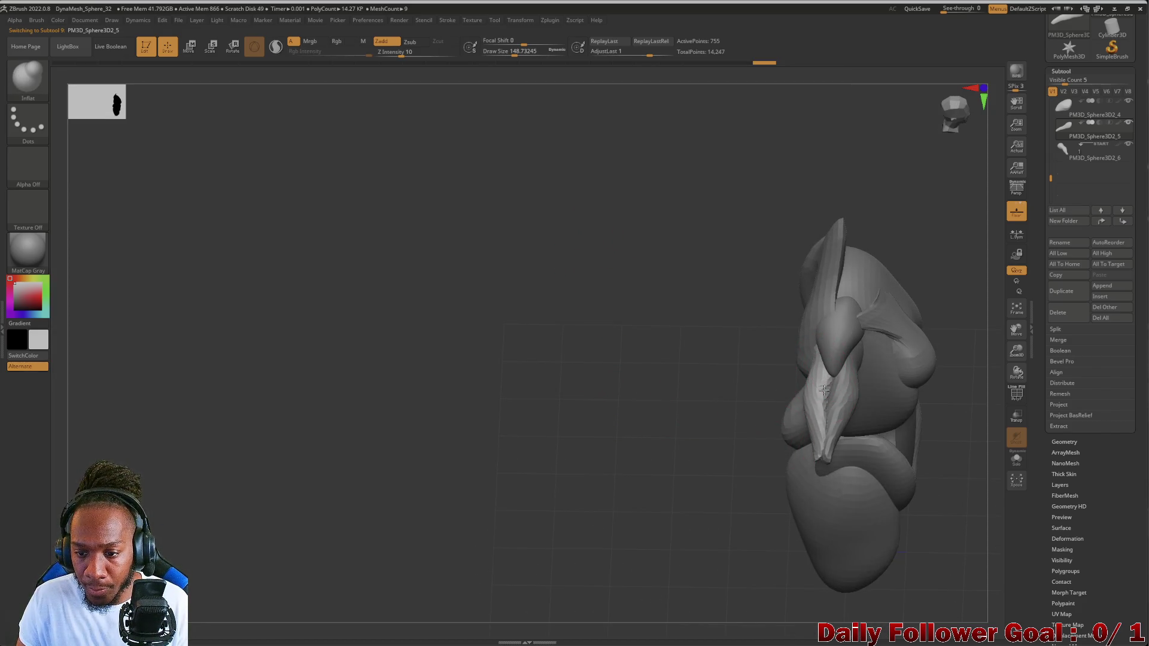
mouse_move(811, 371)
left_mouse_down()
mouse_move(726, 341)
mouse_move(706, 347)
left_mouse_up()
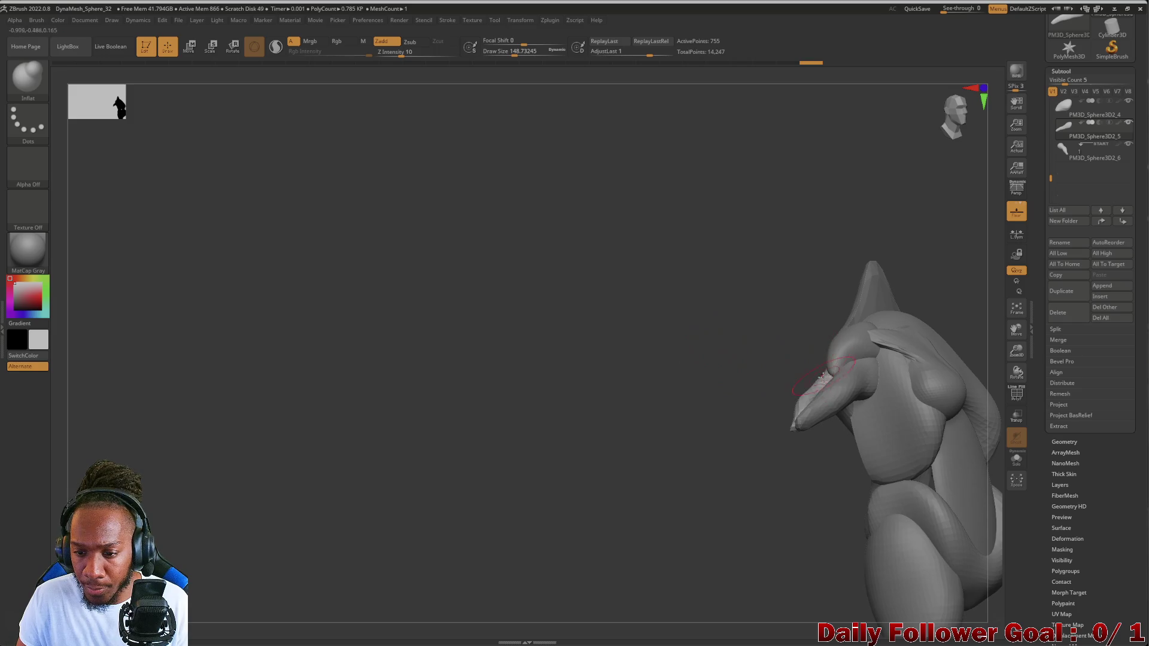
mouse_move(764, 437)
left_mouse_down()
mouse_move(639, 429)
mouse_move(654, 443)
mouse_move(821, 371)
left_mouse_up()
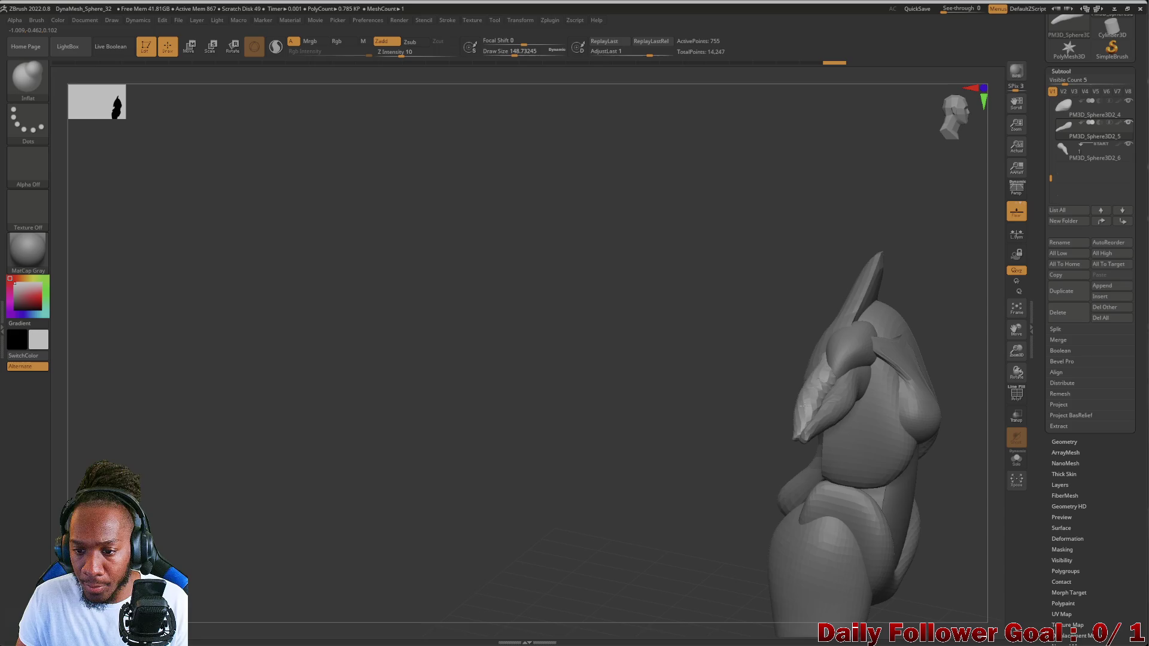
mouse_move(692, 521)
left_mouse_down()
mouse_move(659, 413)
mouse_move(639, 418)
mouse_move(663, 437)
left_mouse_up()
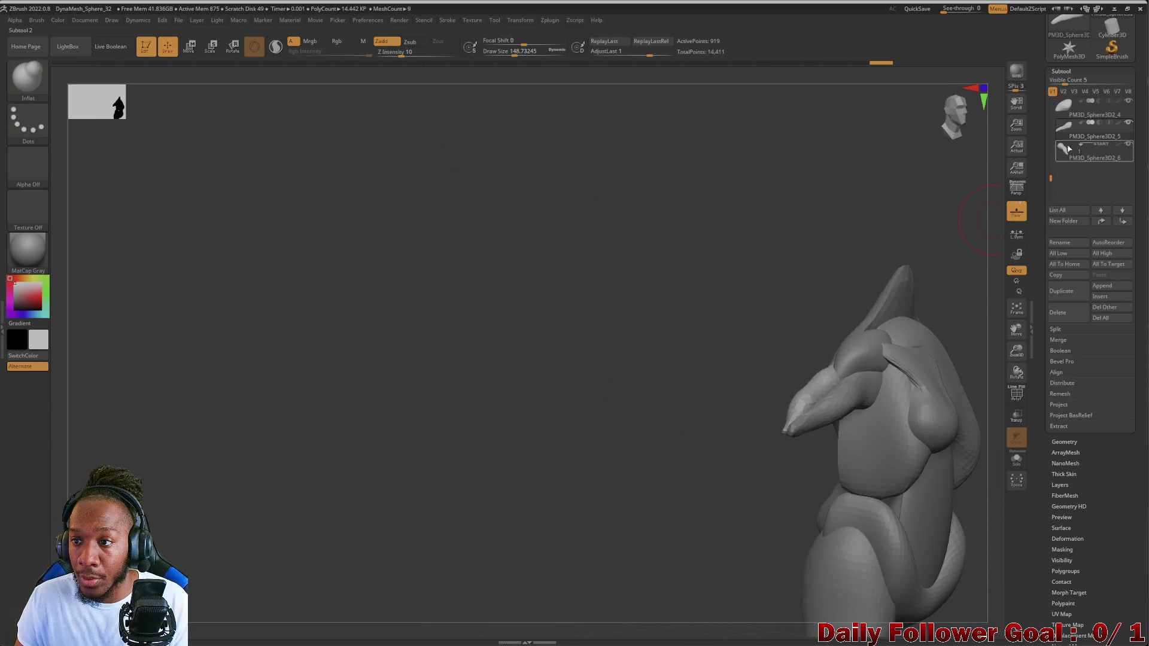
left_click(854, 378, "alt")
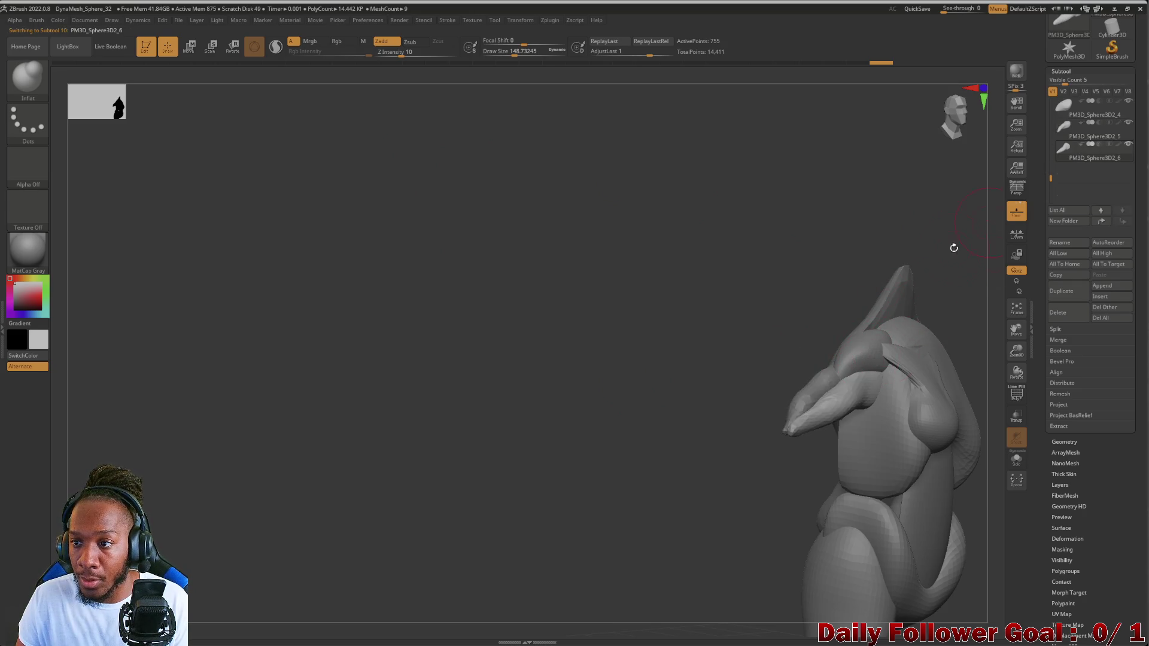
mouse_move(832, 398)
left_mouse_down()
mouse_move(574, 436)
mouse_move(702, 436)
mouse_move(694, 413)
mouse_move(626, 367)
mouse_move(659, 428)
mouse_move(692, 389)
mouse_move(718, 415)
mouse_move(682, 477)
mouse_move(682, 441)
mouse_move(692, 440)
mouse_move(667, 539)
mouse_move(716, 511)
mouse_move(726, 488)
mouse_move(726, 536)
mouse_move(760, 525)
mouse_move(664, 510)
mouse_move(684, 505)
mouse_move(726, 564)
mouse_move(695, 503)
mouse_move(708, 521)
mouse_move(715, 475)
mouse_move(677, 444)
mouse_move(677, 500)
mouse_move(643, 464)
mouse_move(688, 472)
mouse_move(656, 454)
mouse_move(611, 461)
mouse_move(652, 481)
mouse_move(667, 512)
mouse_move(611, 469)
mouse_move(574, 496)
left_mouse_up()
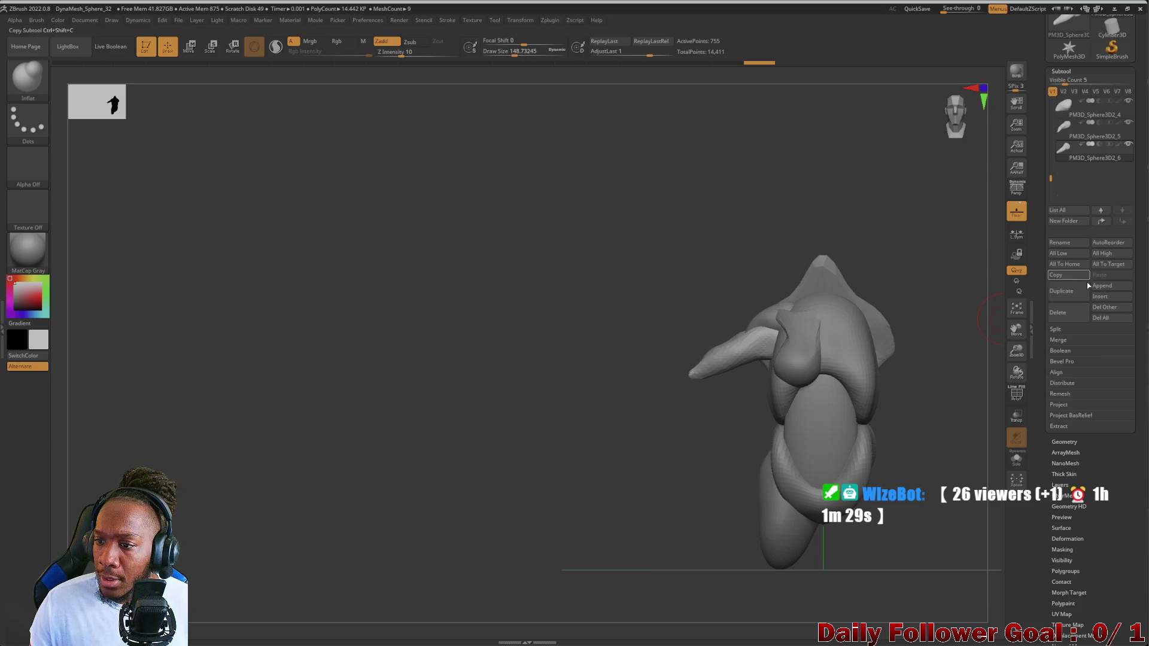
scroll(1071, 180, "up", 2)
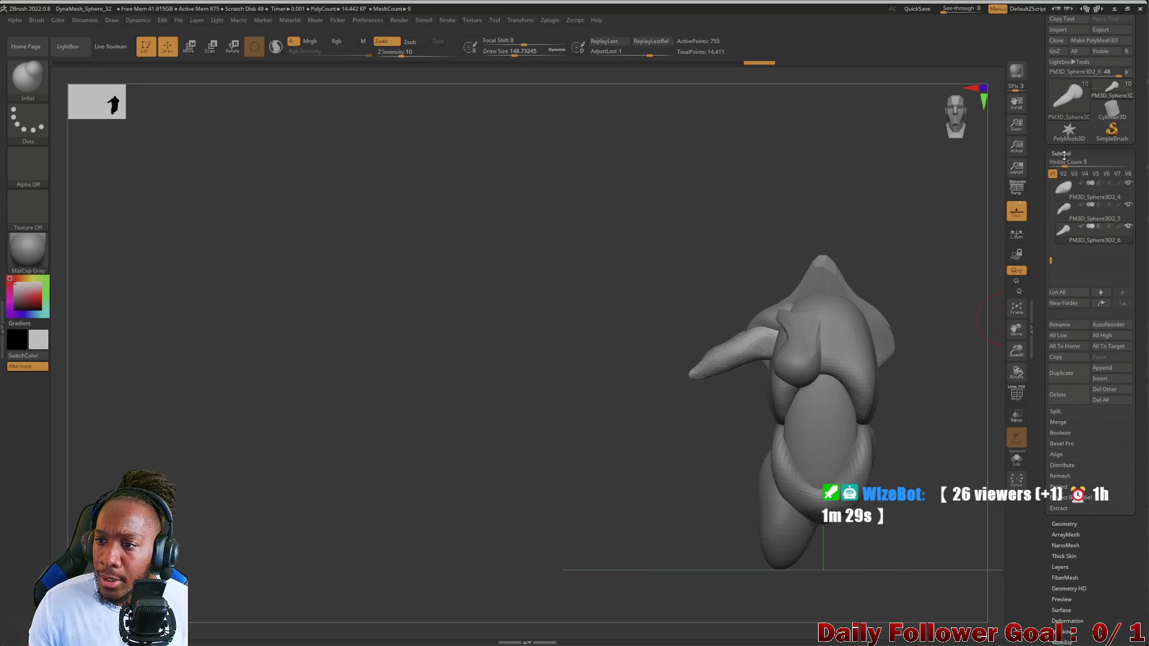
- Apply Mirror And Weld from Modify Topology, then undo it
left_click(1062, 154)
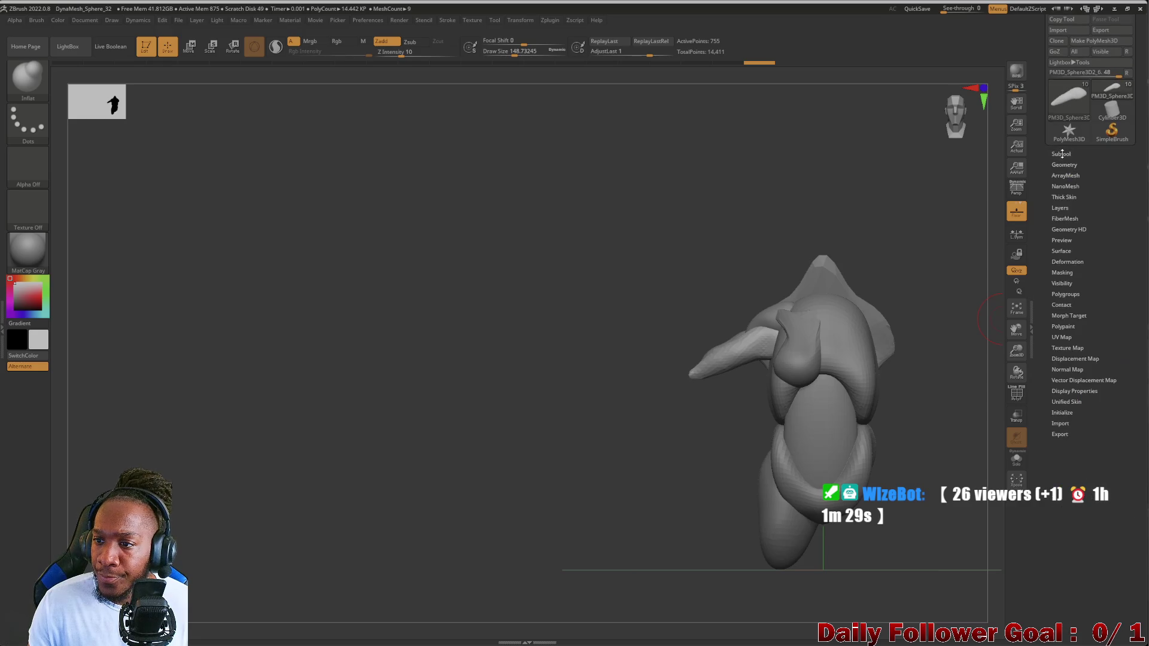
left_click(1062, 165)
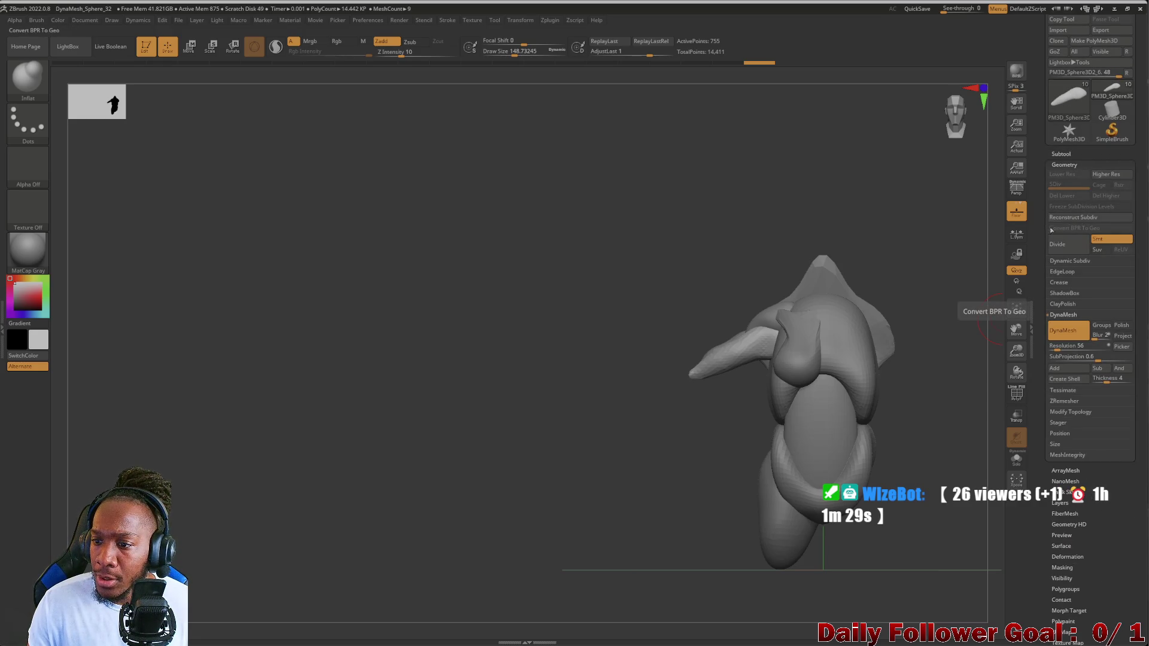
left_click(1064, 153)
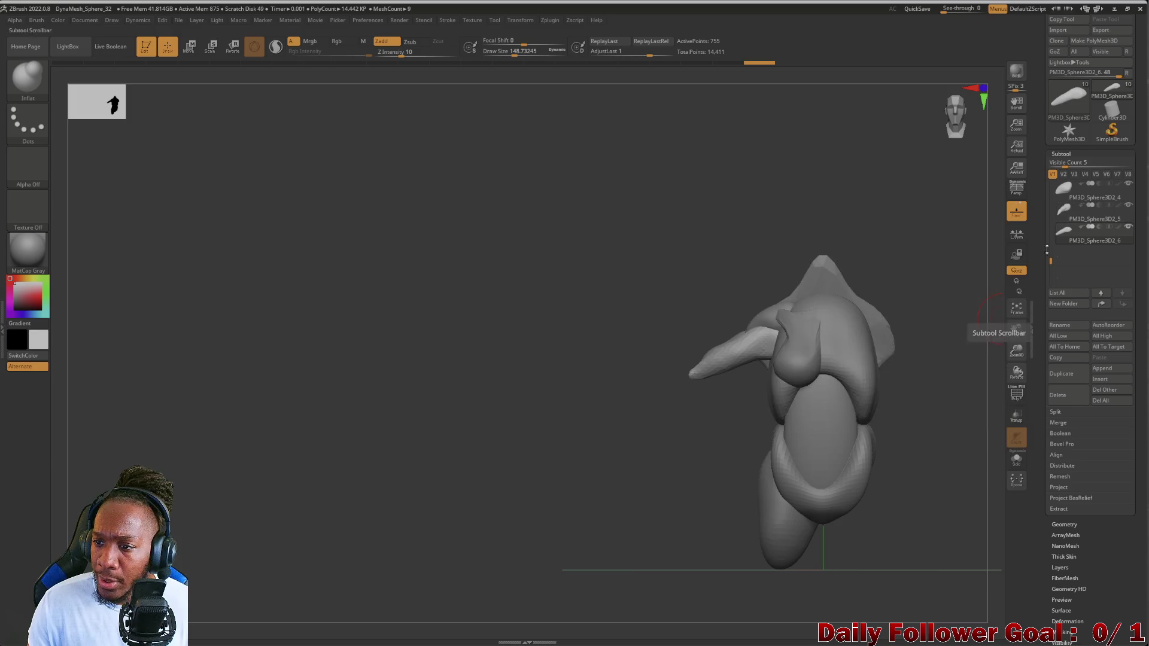
left_click_drag(1047, 244, 1050, 186)
mouse_move(1089, 203)
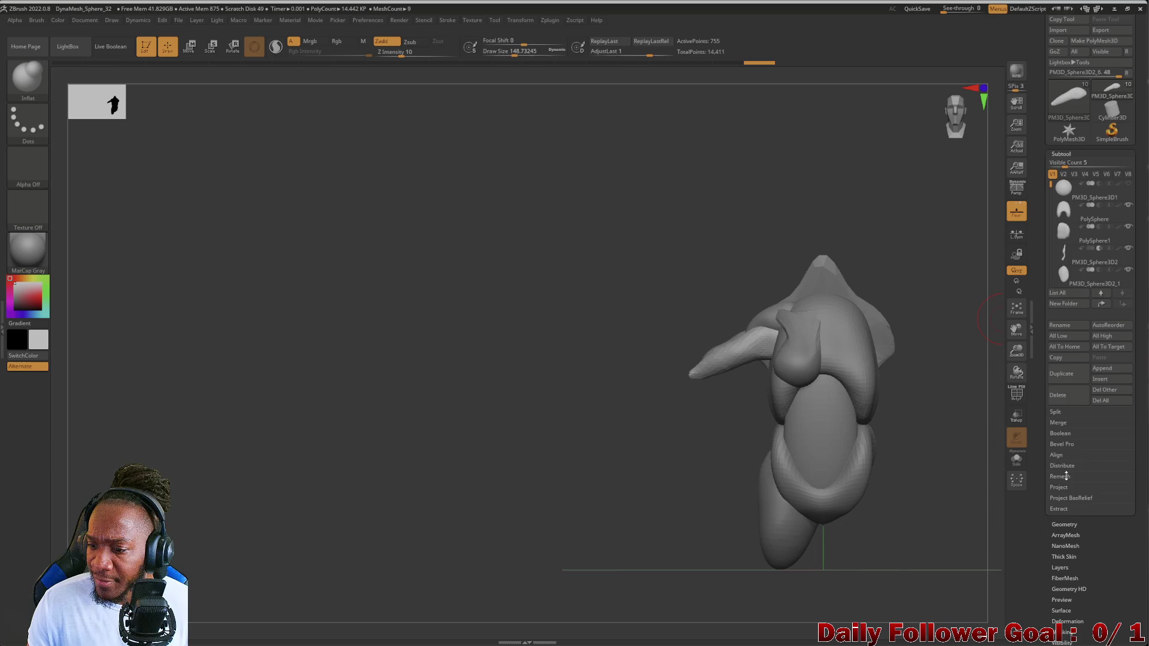
left_click(1064, 524)
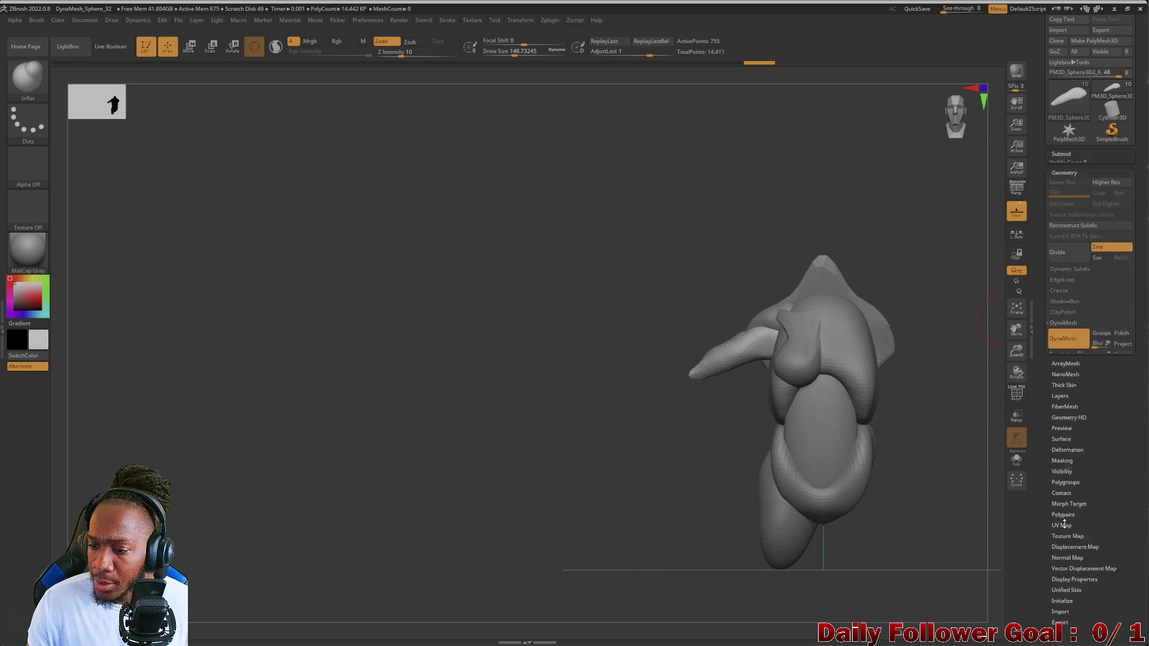
left_click(1065, 379)
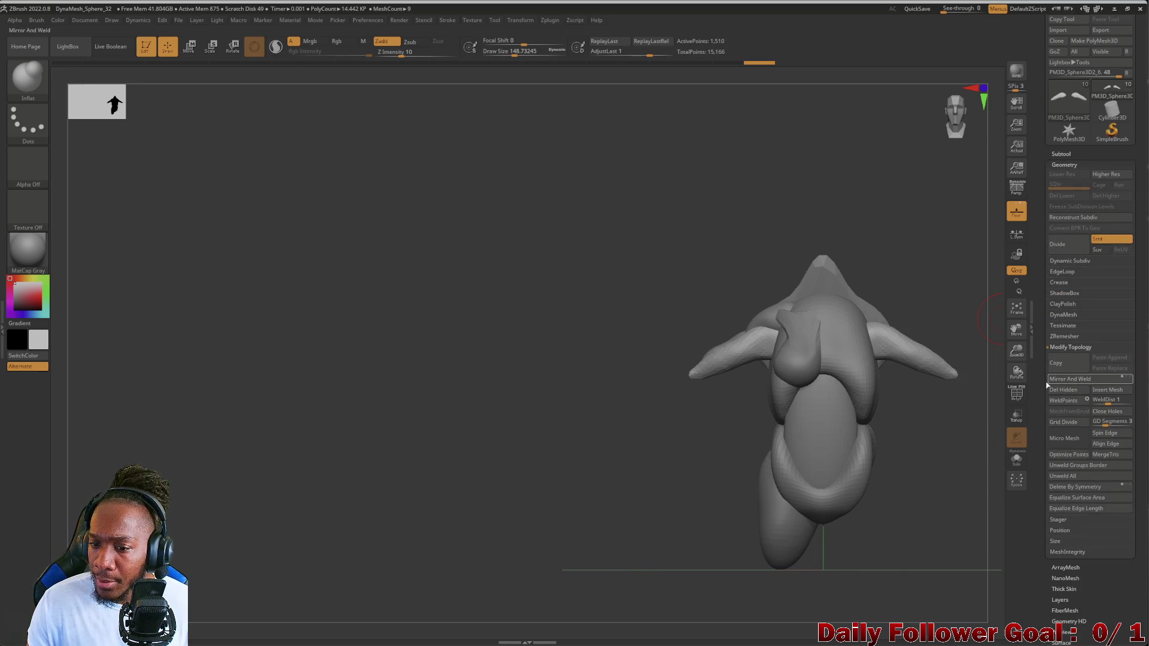
key("ctrl+z")
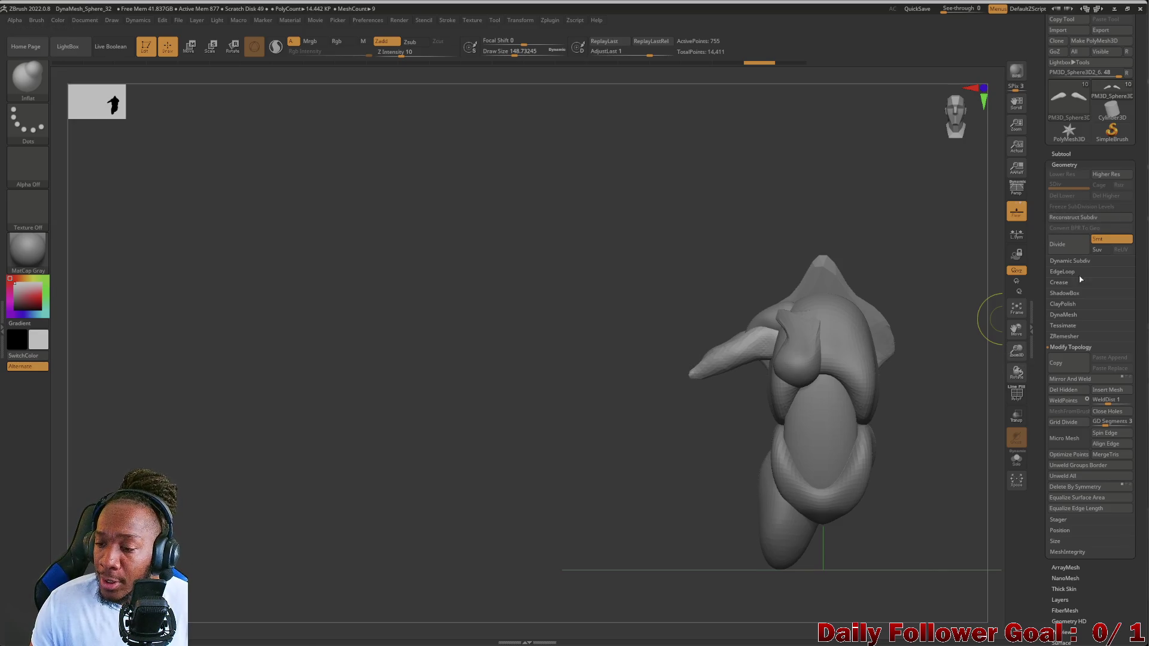
- Combine all visible subtools with MergeVisible into Merged_PM3D_Sphere3D2_6
left_click(1059, 153)
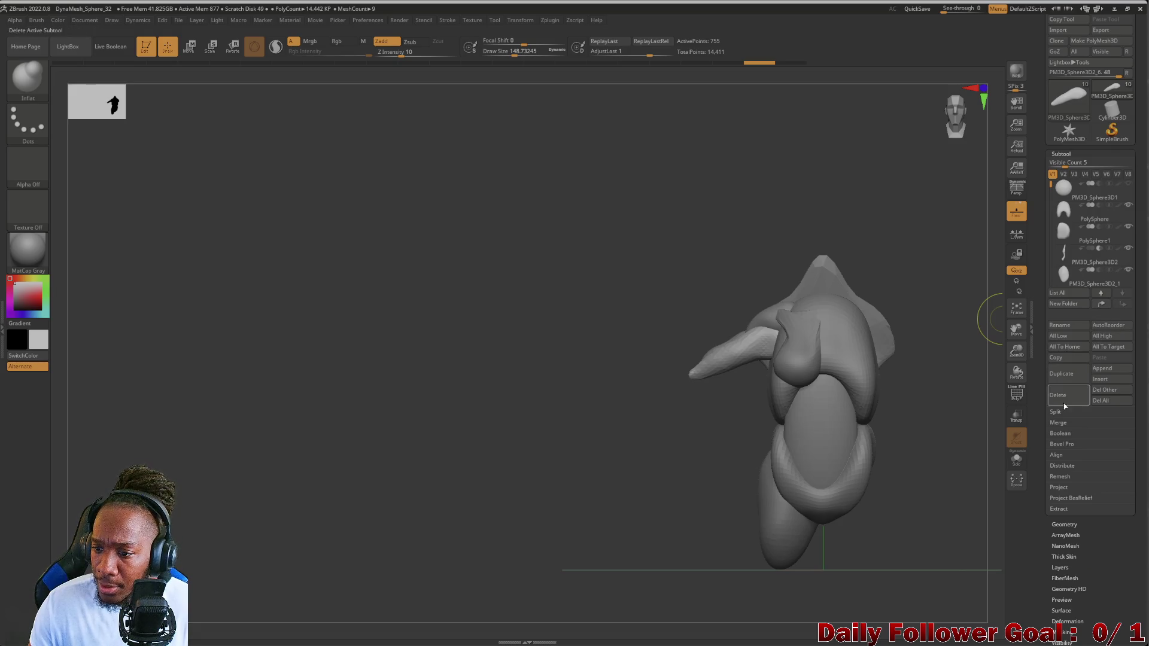
left_click(1058, 424)
left_click(1065, 465)
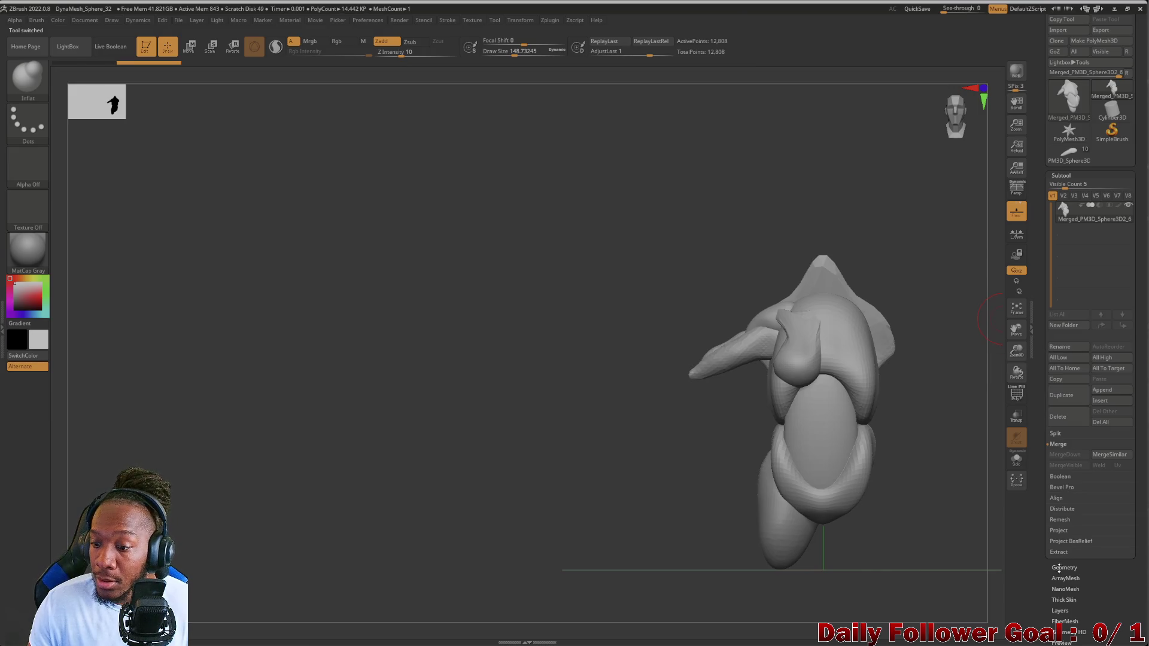
- Mirror And Weld the merged torso so spikes appear on both sides
left_click(1054, 568)
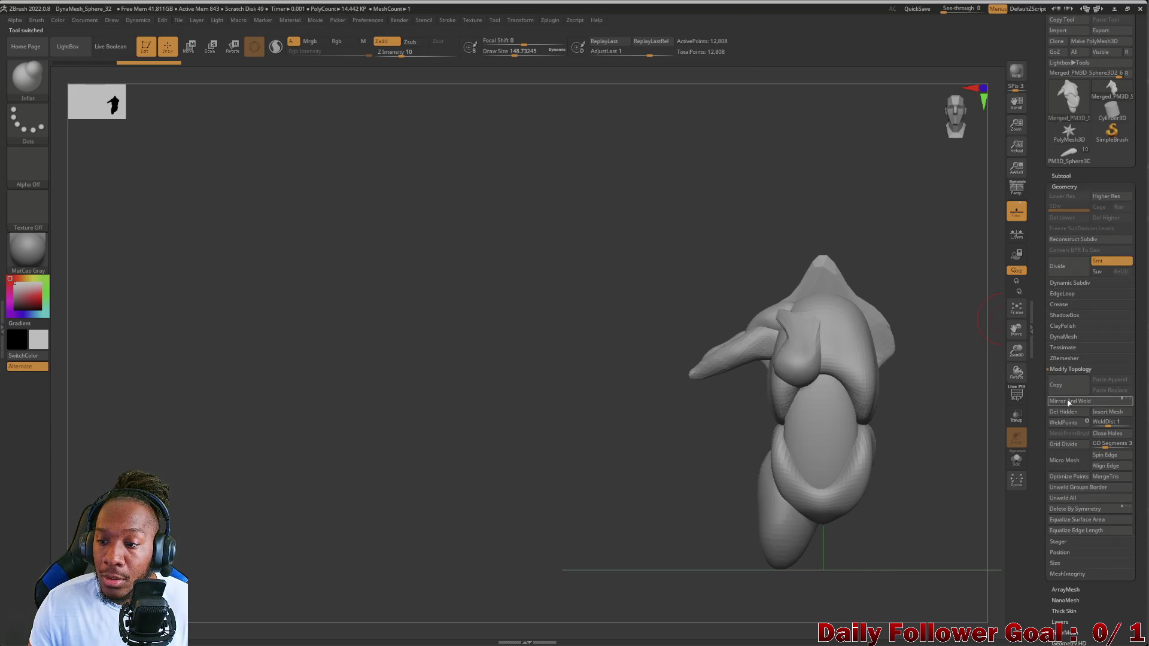
left_click(1067, 401)
left_click(517, 520)
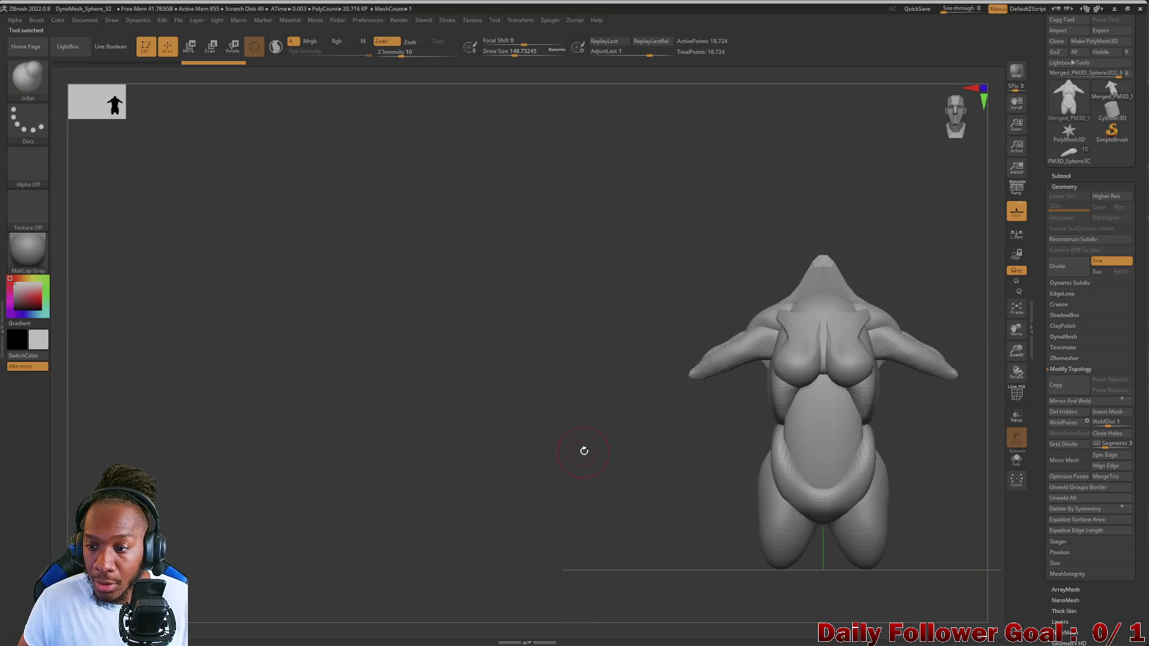
left_click_drag(584, 452, 455, 415, "alt")
- Remesh the merged torso with DynaMesh at resolution 128
left_click(1058, 177)
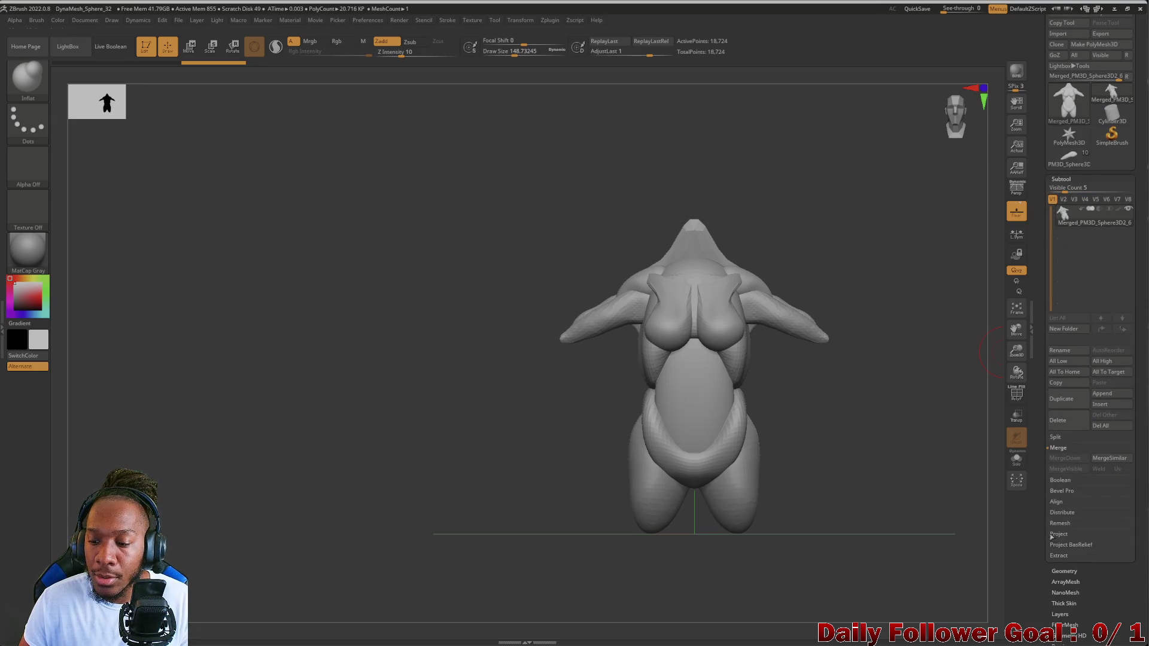
left_click(1060, 570)
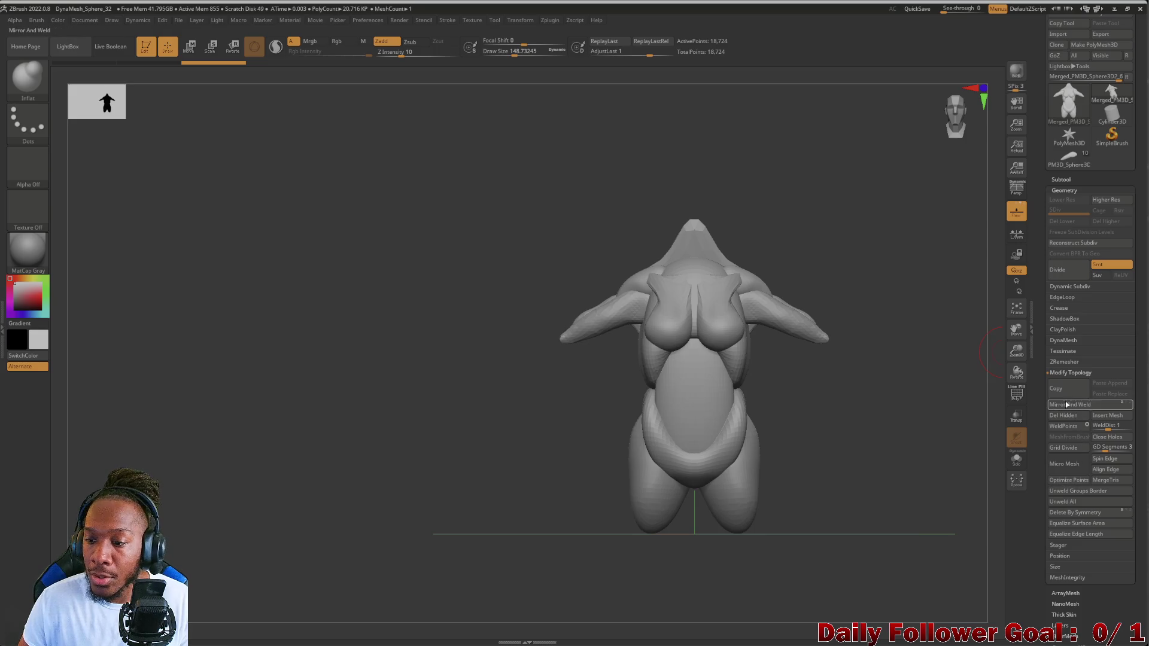
left_click(1058, 340)
left_click(1048, 359)
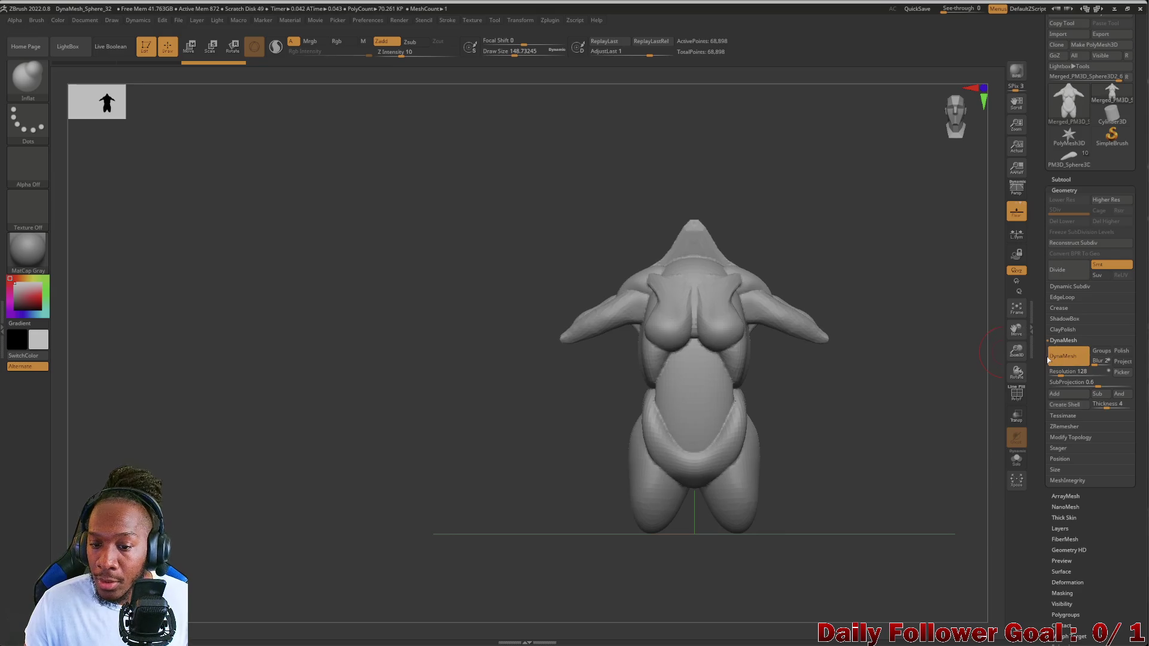
- Push the lower torso and waist contours into shape with Move Topological
mouse_move(408, 397)
left_mouse_down()
mouse_move(443, 417)
mouse_move(468, 523)
mouse_move(380, 467)
mouse_move(389, 429)
mouse_move(433, 446)
mouse_move(469, 421)
left_mouse_up()
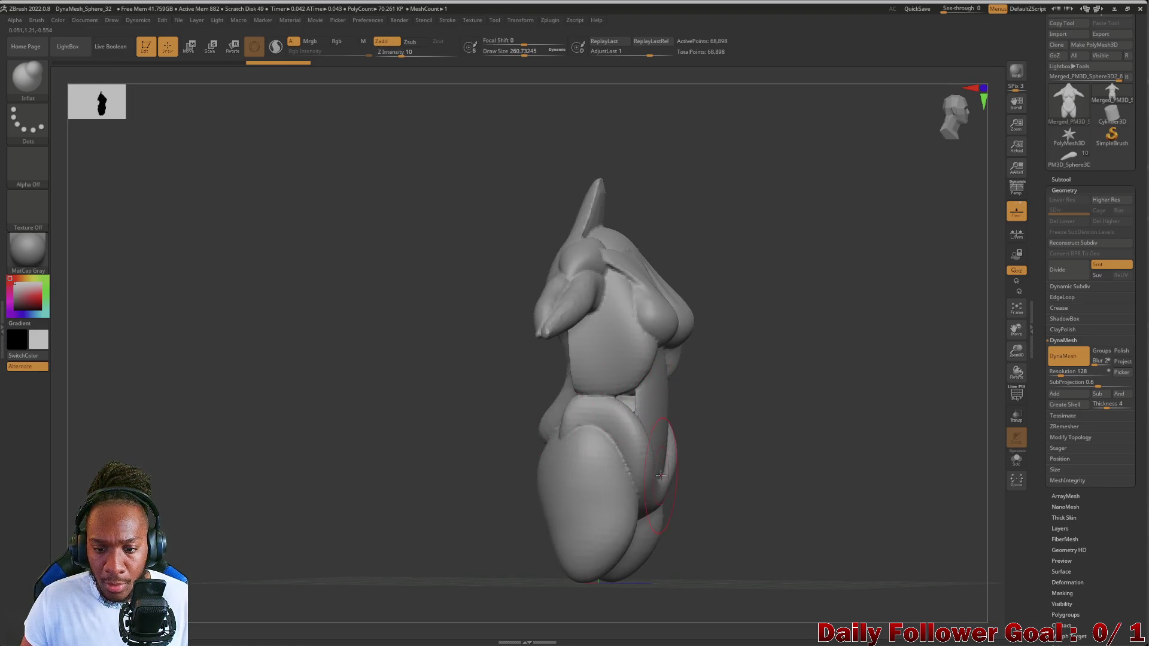
left_click(28, 76)
left_click(292, 82)
left_click_drag(269, 320, 240, 386, "shift")
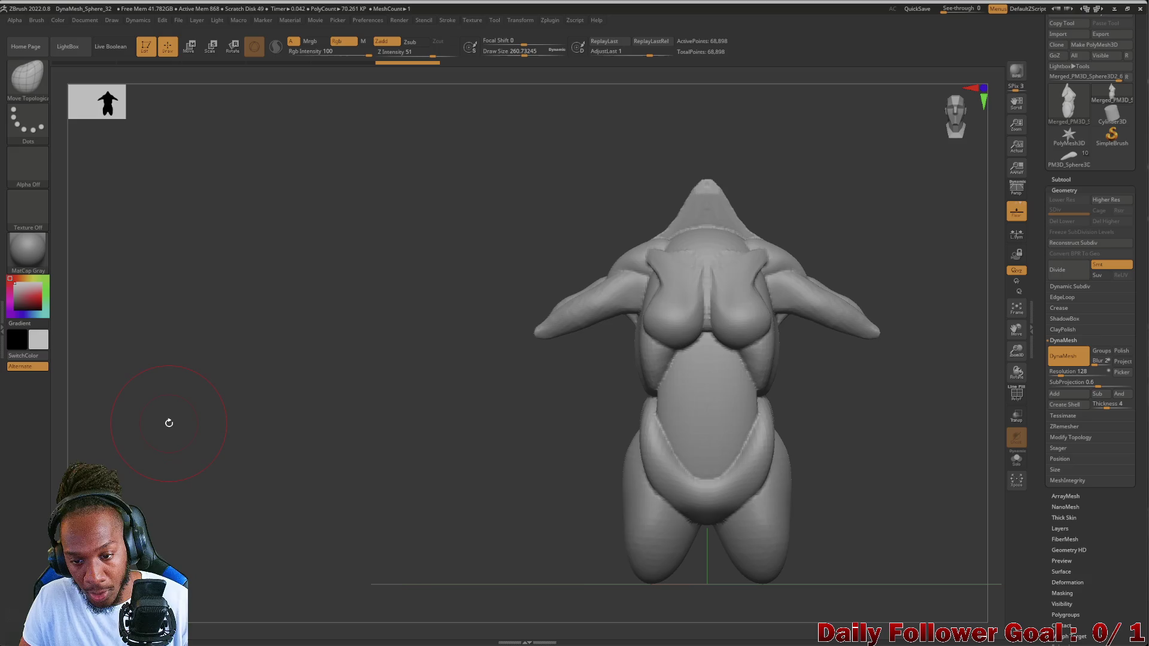
right_click_drag(643, 497, 580, 447)
mouse_move(636, 473)
left_mouse_down()
mouse_move(604, 455)
mouse_move(635, 402)
left_mouse_up()
left_click_drag(641, 361, 638, 354)
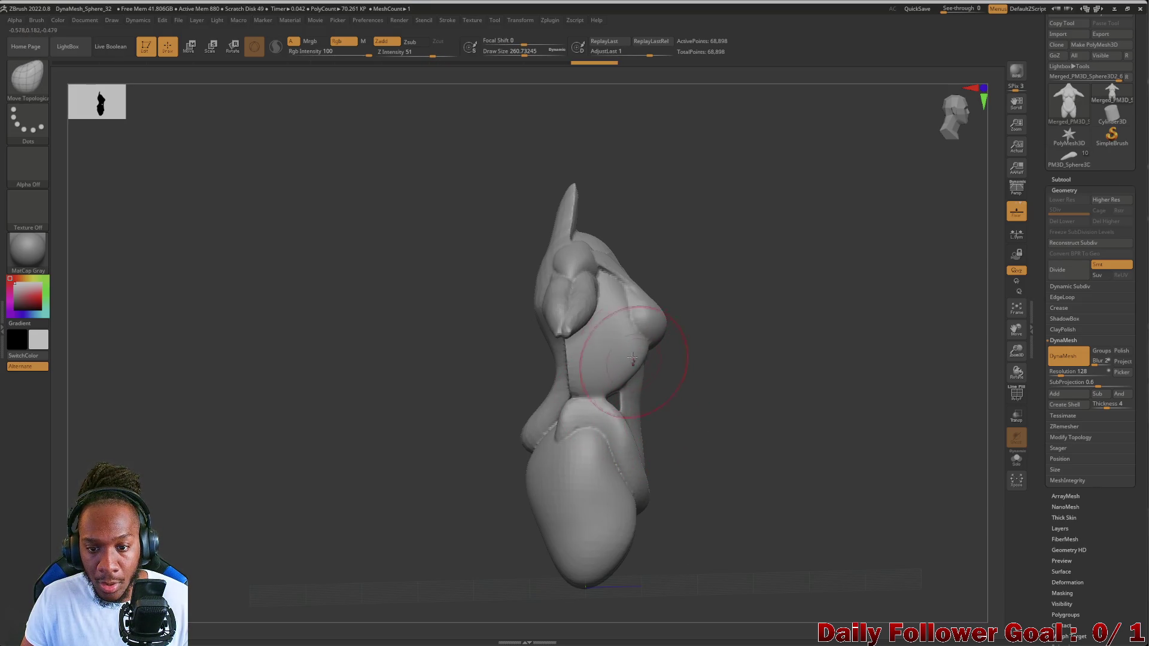
mouse_move(665, 392)
right_mouse_down("shift")
mouse_move(652, 409)
mouse_move(622, 383)
mouse_move(557, 397)
right_mouse_up("shift")
left_click_drag(628, 378, 643, 389)
right_click_drag(640, 401, 539, 431)
- Re-DynaMesh the torso repeatedly down to 56,335 points, then smooth near the waist with a smaller brush
left_click_drag(521, 434, 528, 439, "ctrl")
right_click_drag(604, 454, 566, 426)
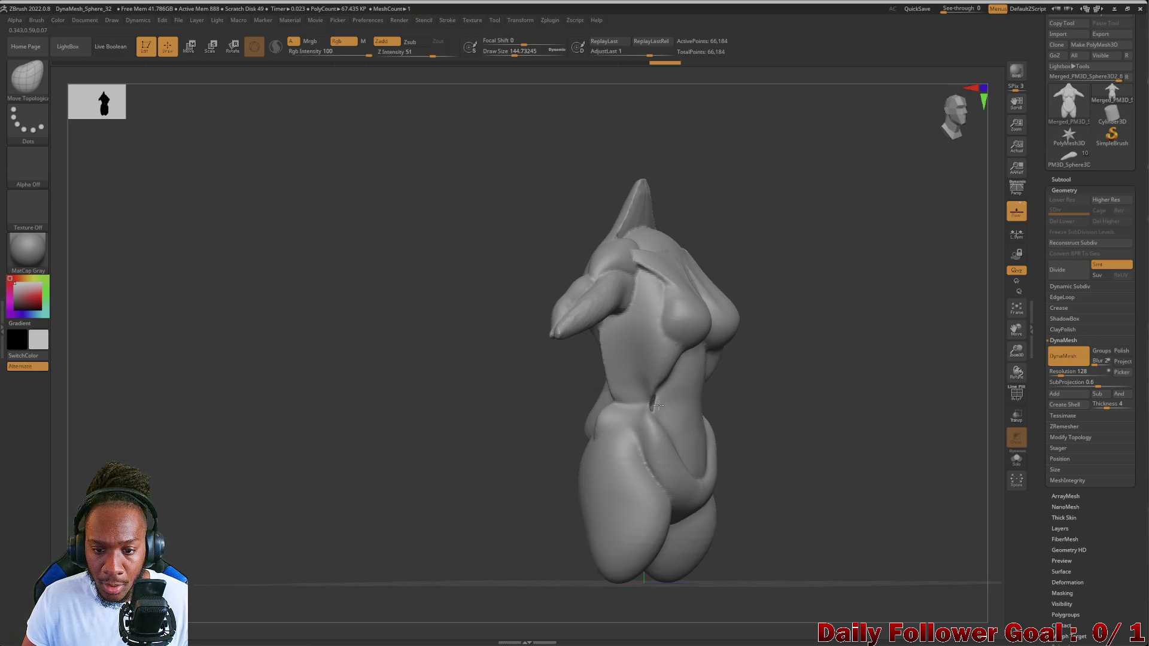
left_click_drag(505, 404, 497, 403, "ctrl")
right_click_drag(566, 433, 617, 413)
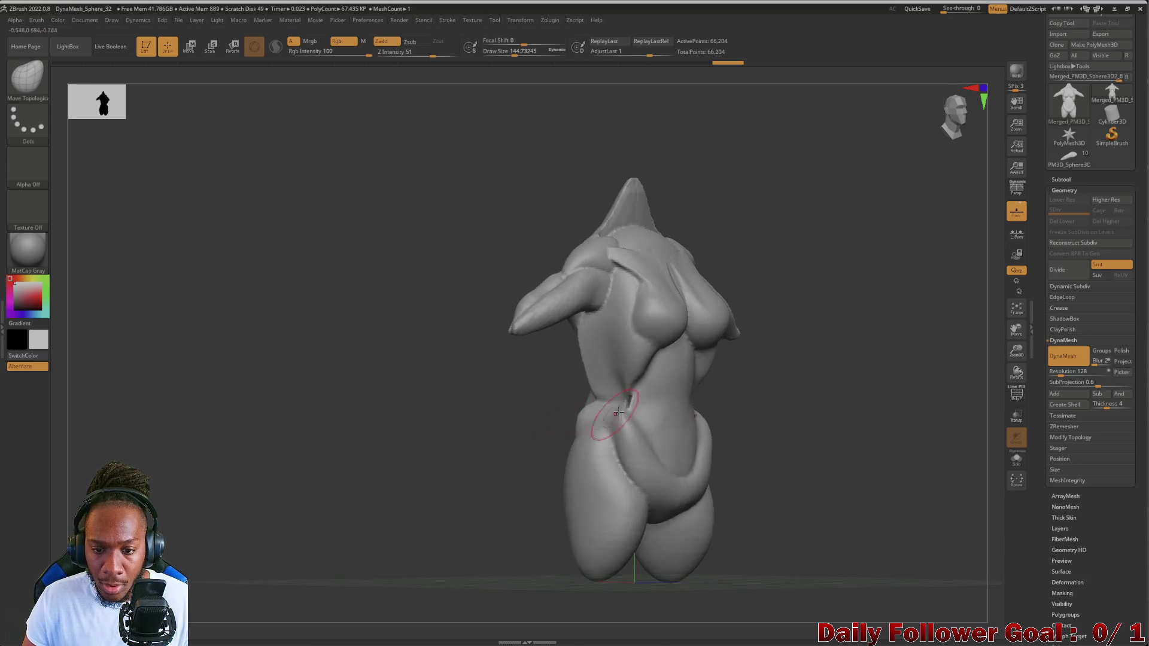
left_click_drag(473, 419, 469, 437, "ctrl")
right_click_drag(473, 439, 521, 454)
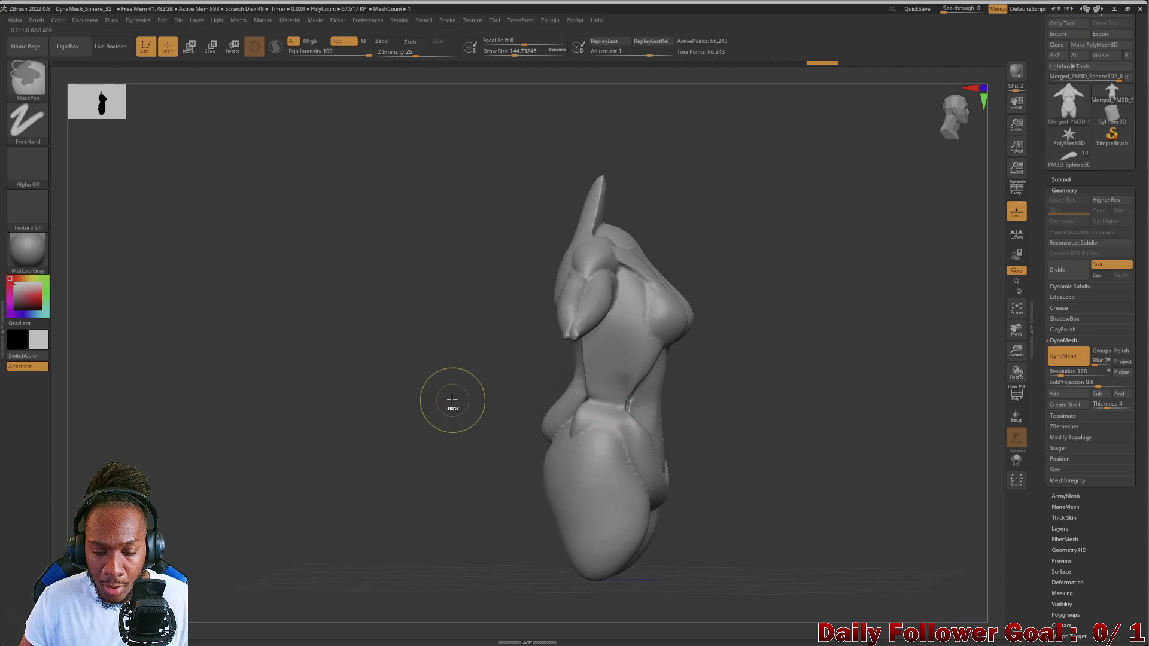
left_click_drag(451, 403, 464, 482, "ctrl")
mouse_move(464, 483)
right_mouse_down("shift")
mouse_move(436, 477)
mouse_move(645, 414)
right_mouse_up("shift")
mouse_move(512, 404)
right_mouse_down()
mouse_move(526, 431)
mouse_move(526, 393)
mouse_move(590, 394)
right_mouse_up()
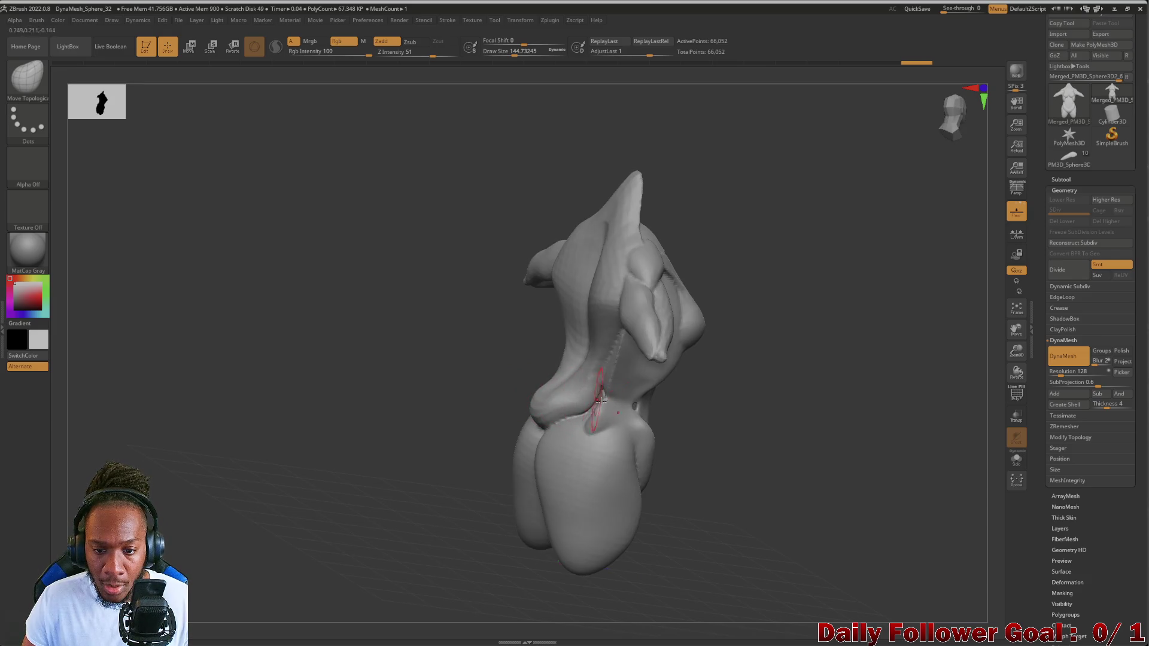
left_click_drag(445, 453, 428, 492, "ctrl")
mouse_move(428, 493)
right_mouse_down()
mouse_move(446, 510)
mouse_move(591, 423)
mouse_move(505, 436)
mouse_move(526, 404)
right_mouse_up()
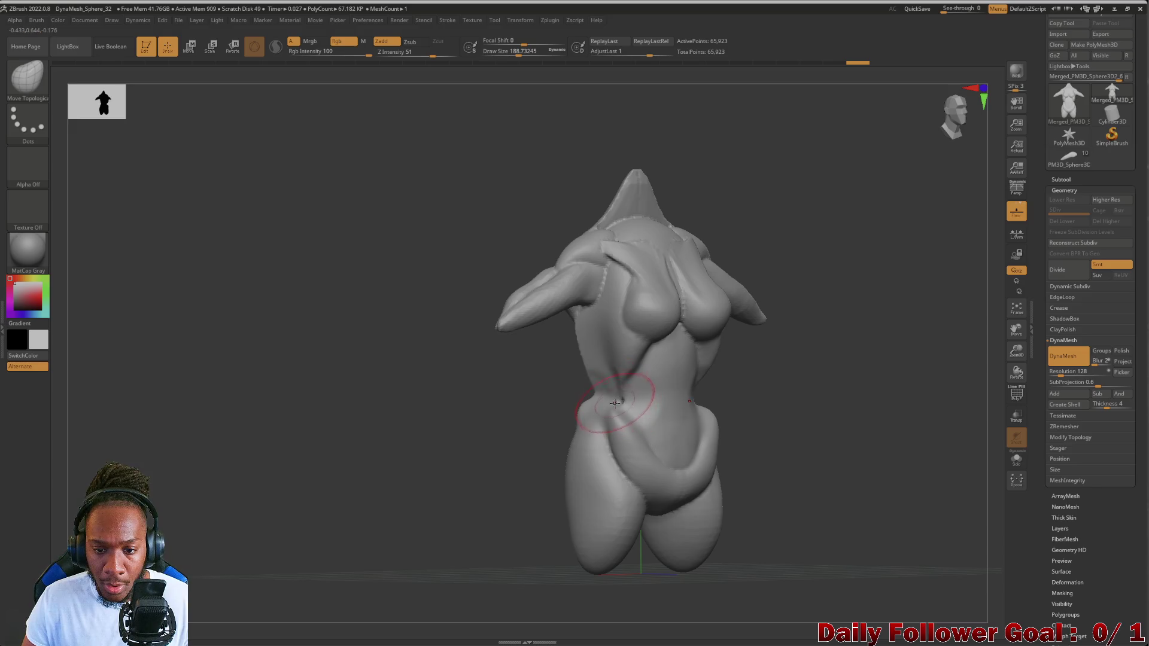
key("bracketleft")
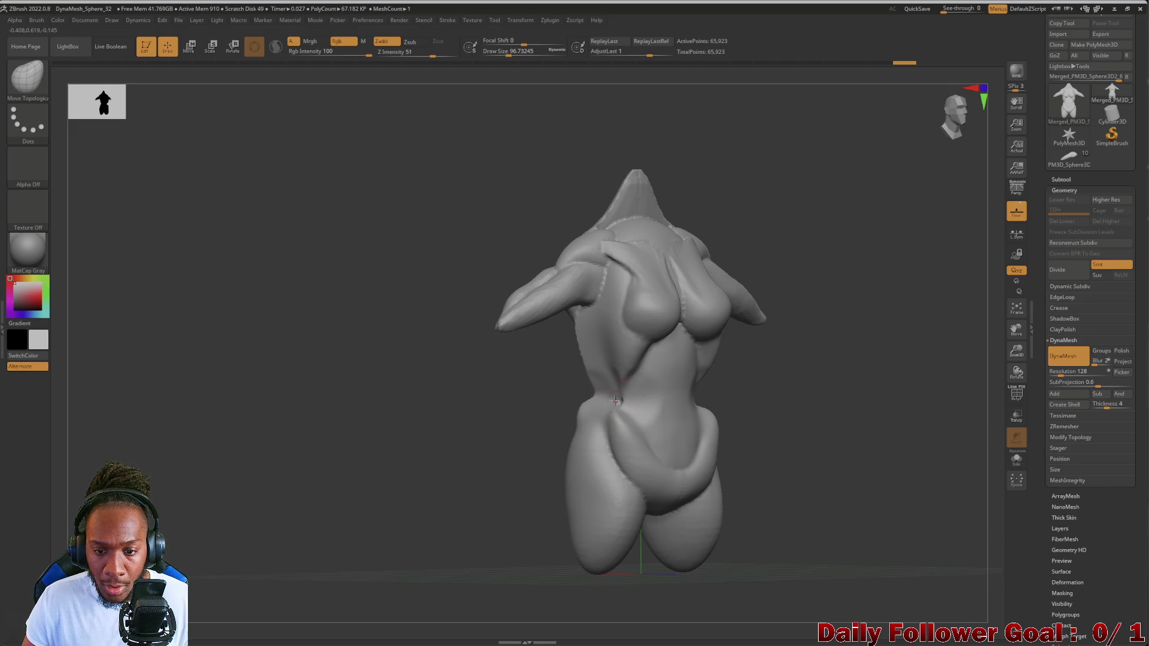
right_click_drag(564, 405, 449, 416)
mouse_move(513, 457)
right_mouse_down()
mouse_move(632, 406)
mouse_move(397, 500)
right_mouse_up()
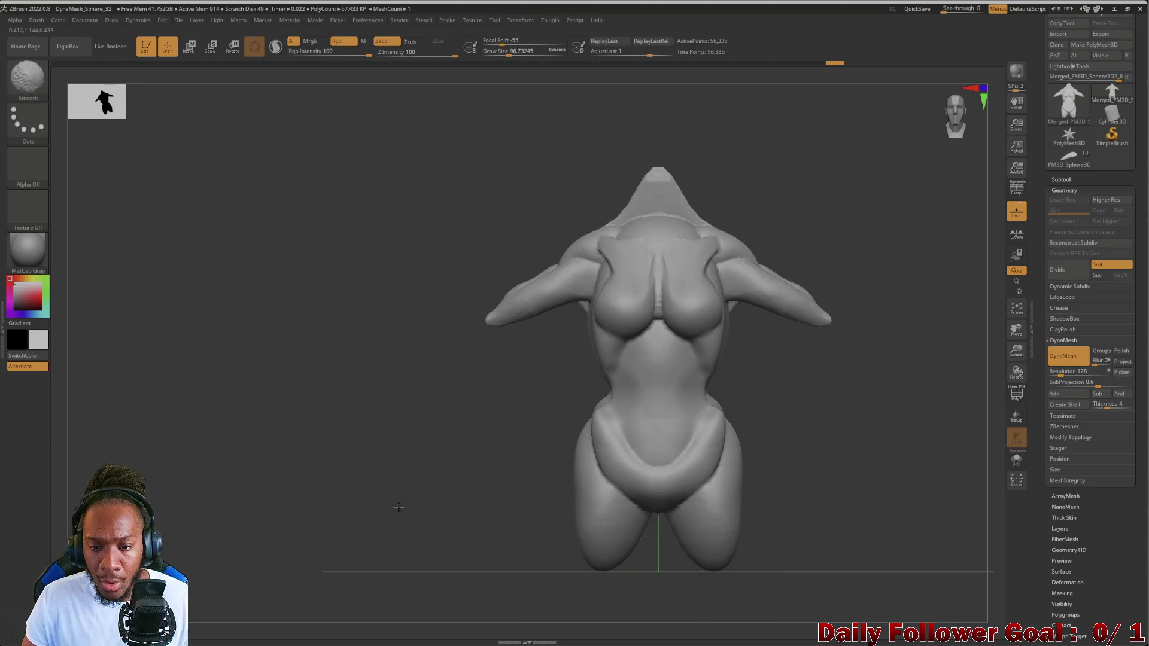
- Smooth the belly surface with a smaller brush and check the side profile
mouse_move(500, 456)
right_mouse_down("alt")
mouse_move(502, 403)
mouse_move(473, 487)
mouse_move(475, 464)
mouse_move(601, 432)
right_mouse_up("alt")
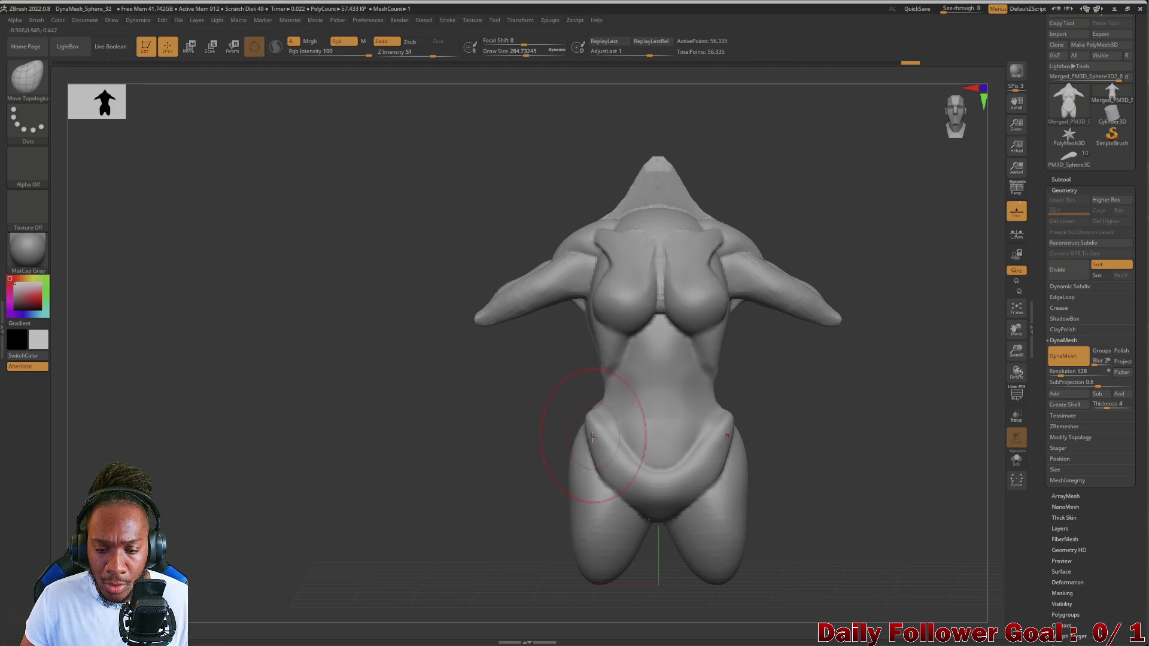
left_click_drag(608, 462, 699, 435, "shift")
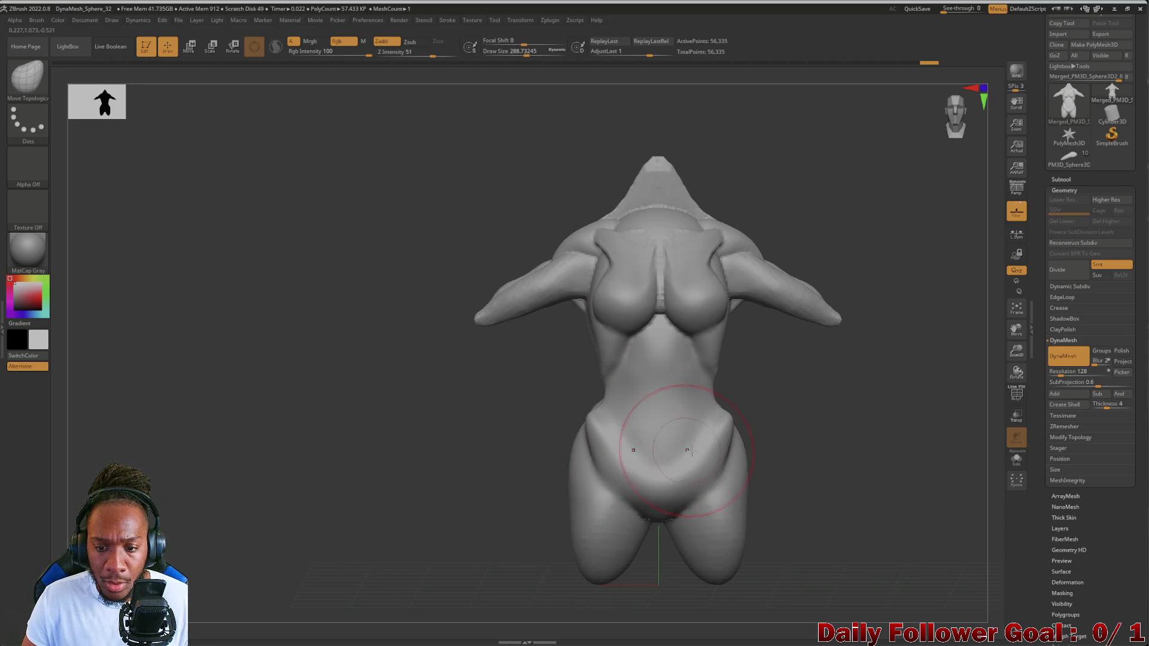
key("bracketleft")
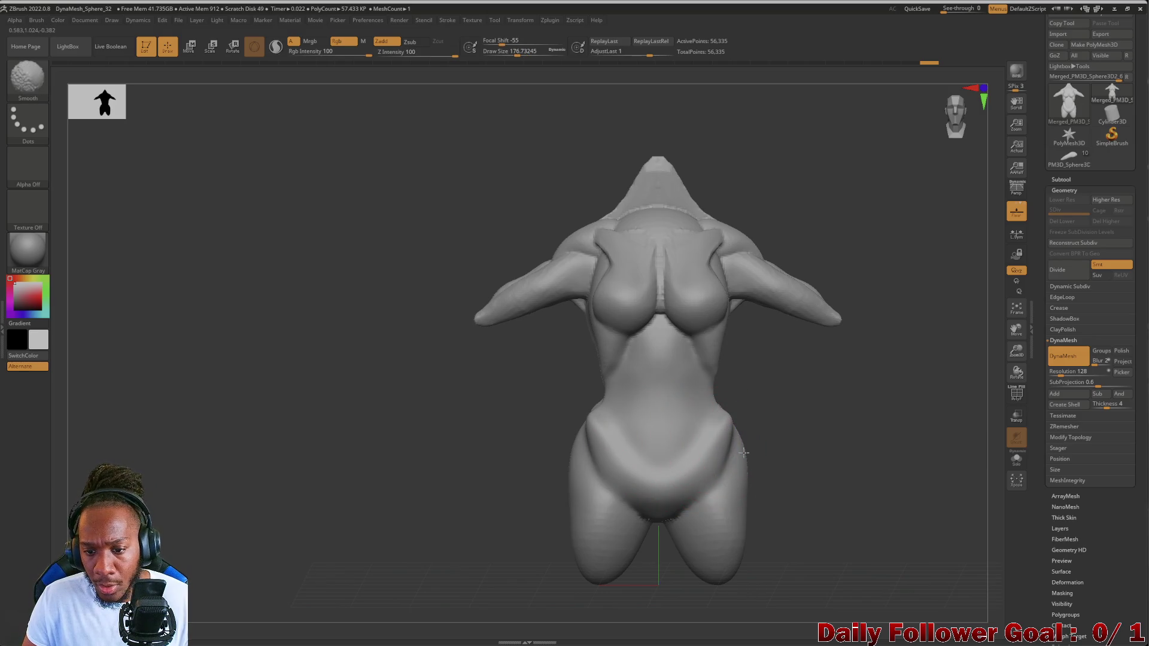
right_click_drag(597, 443, 491, 455)
mouse_move(528, 424)
left_mouse_down()
mouse_move(564, 403)
mouse_move(610, 427)
mouse_move(617, 446)
mouse_move(627, 429)
mouse_move(538, 466)
left_mouse_up()
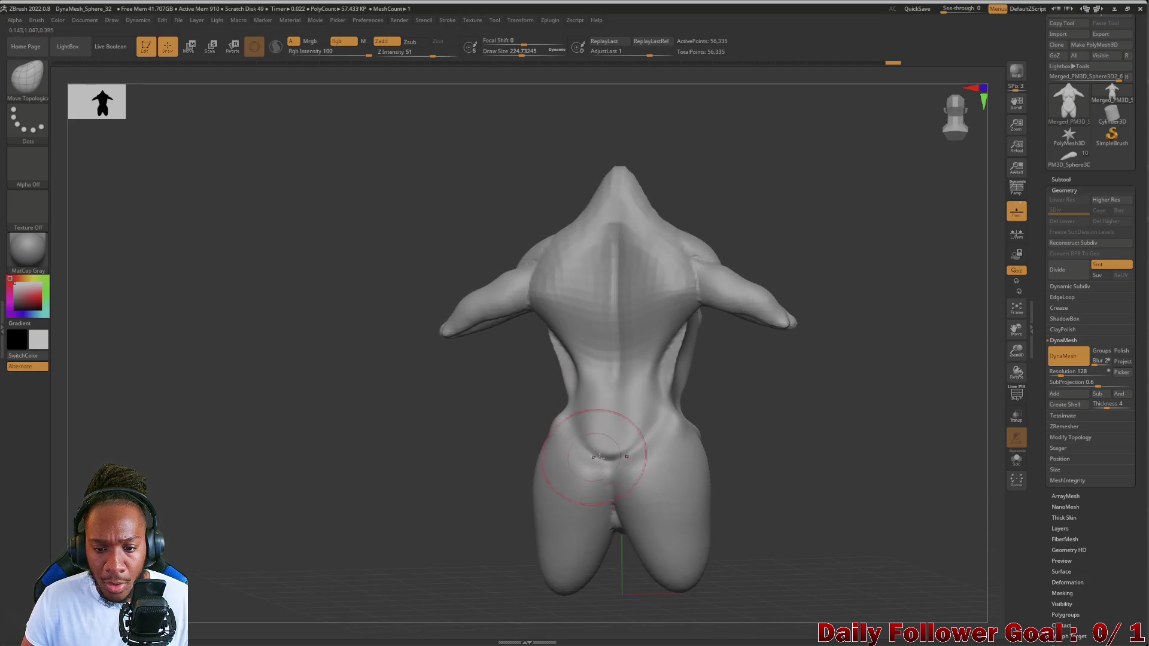
mouse_move(539, 422)
left_mouse_down()
mouse_move(493, 418)
mouse_move(644, 454)
mouse_move(590, 441)
mouse_move(585, 457)
mouse_move(572, 436)
mouse_move(666, 436)
left_mouse_up()
- Push the waist and hip inward and smooth the hips and lower back
key("shift")
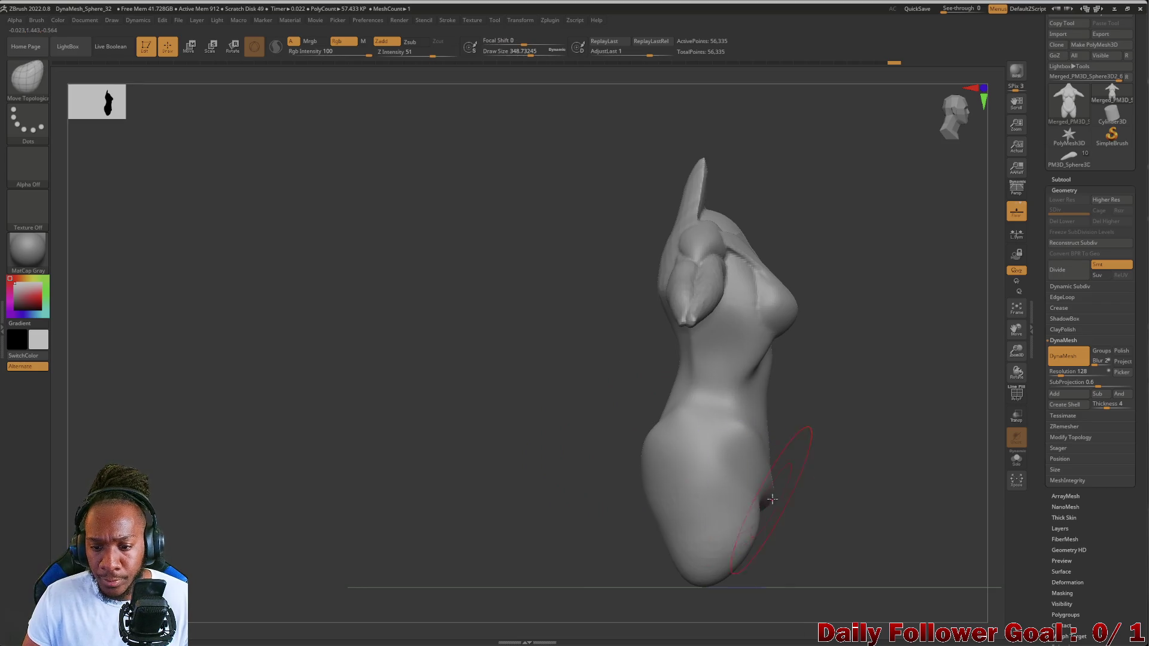
mouse_move(776, 492)
right_mouse_down()
mouse_move(503, 425)
mouse_move(616, 454)
right_mouse_up()
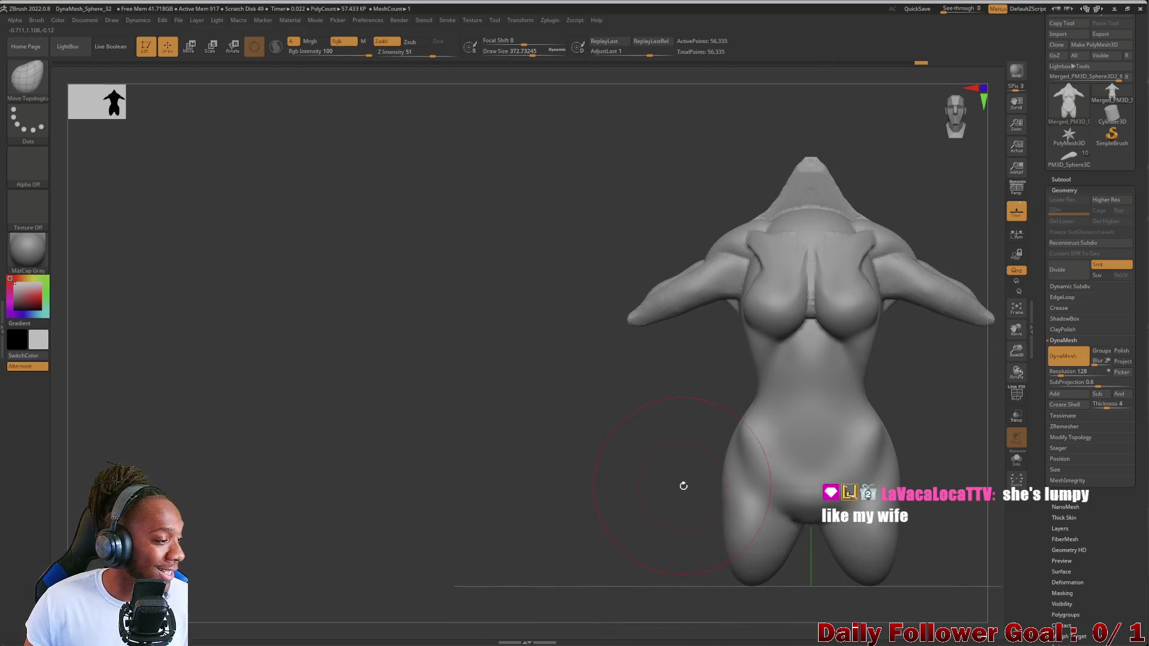
key("shift")
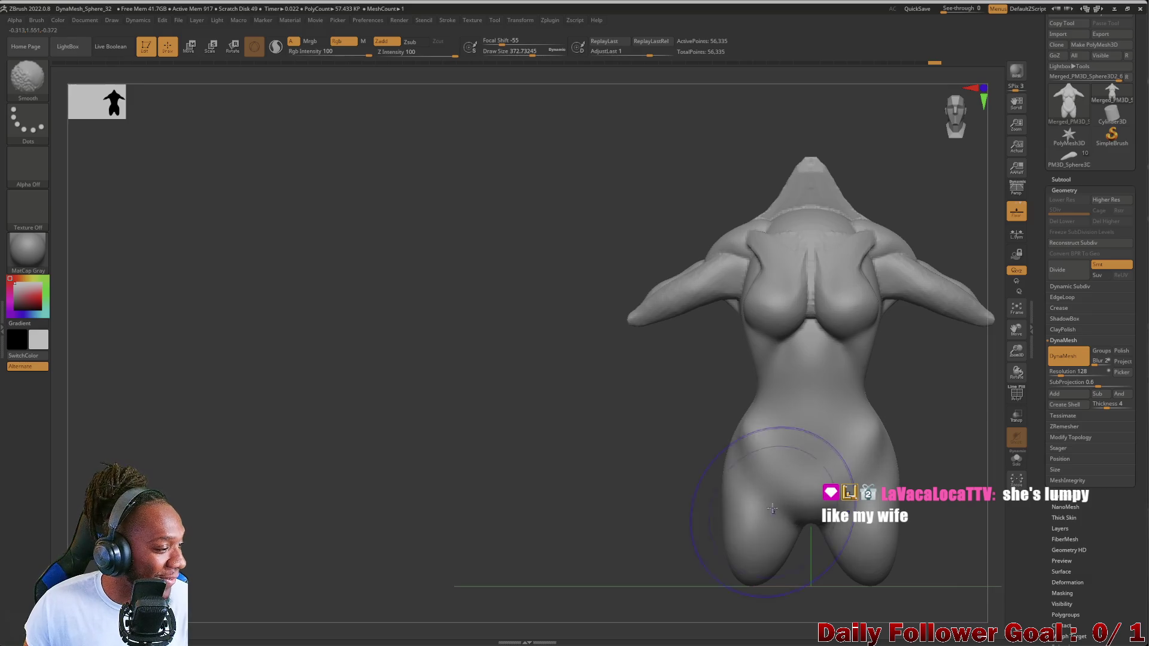
left_click_drag(590, 466, 615, 472)
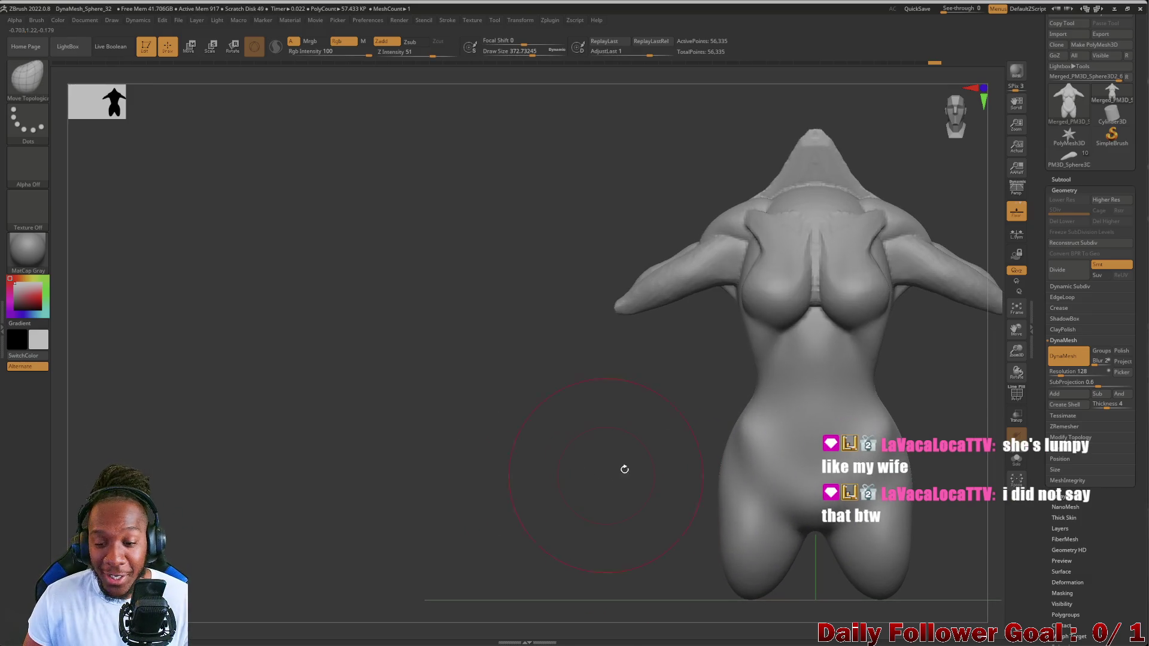
mouse_move(739, 446)
left_mouse_down()
mouse_move(775, 462)
mouse_move(767, 442)
left_mouse_up()
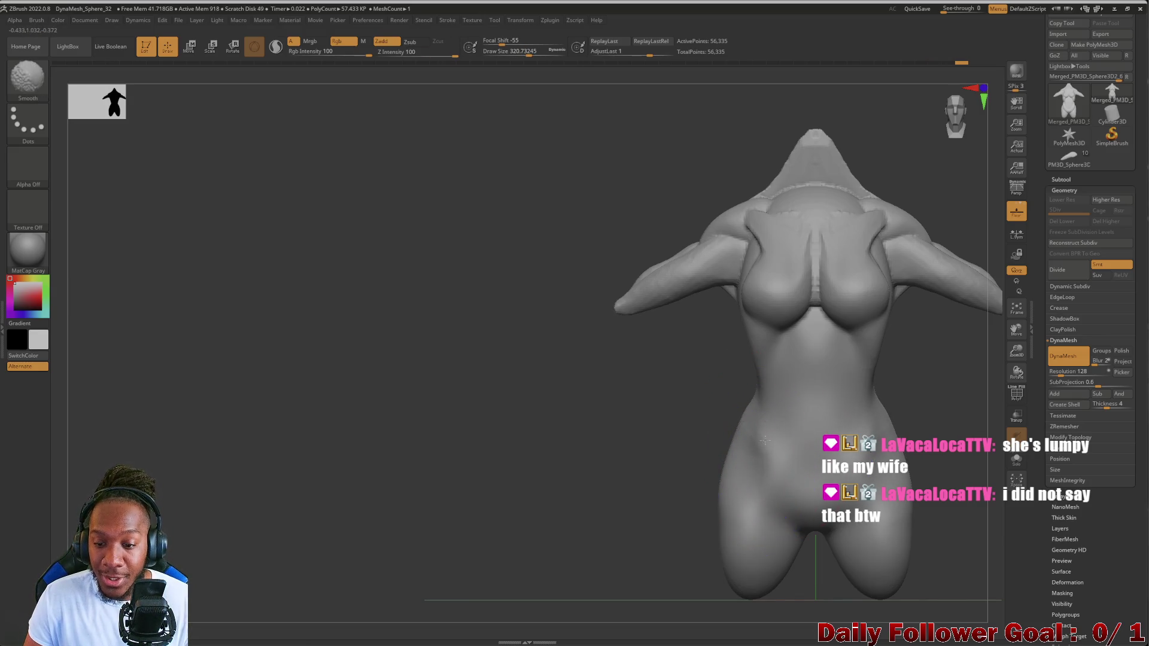
left_click_drag(712, 469, 612, 455)
mouse_move(522, 455)
left_mouse_down()
mouse_move(464, 477)
mouse_move(490, 477)
mouse_move(351, 445)
mouse_move(233, 146)
left_mouse_up()
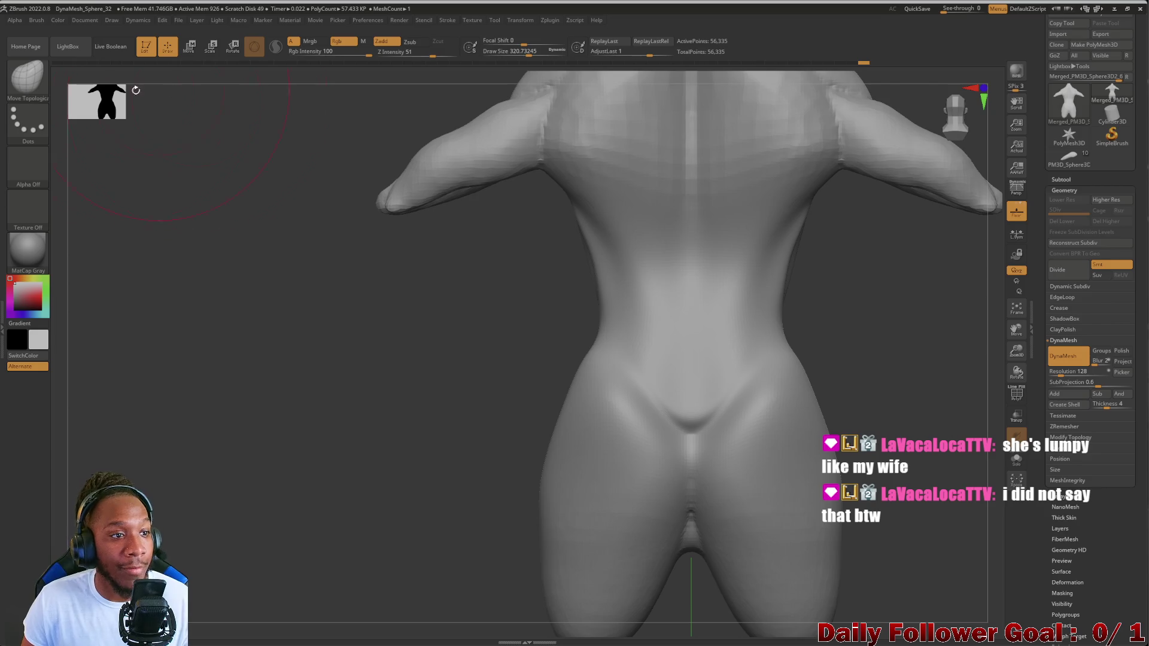
- Load the Inflat brush and smooth the surface of the buttocks
key("b")
left_click(214, 90)
mouse_move(347, 452)
left_mouse_down()
mouse_move(341, 443)
mouse_move(474, 447)
mouse_move(672, 359)
mouse_move(654, 384)
mouse_move(672, 385)
mouse_move(653, 494)
mouse_move(672, 513)
mouse_move(672, 487)
mouse_move(665, 497)
left_mouse_up()
mouse_move(509, 479)
left_mouse_down("shift")
mouse_move(435, 485)
mouse_move(483, 526)
mouse_move(595, 413)
left_mouse_up("shift")
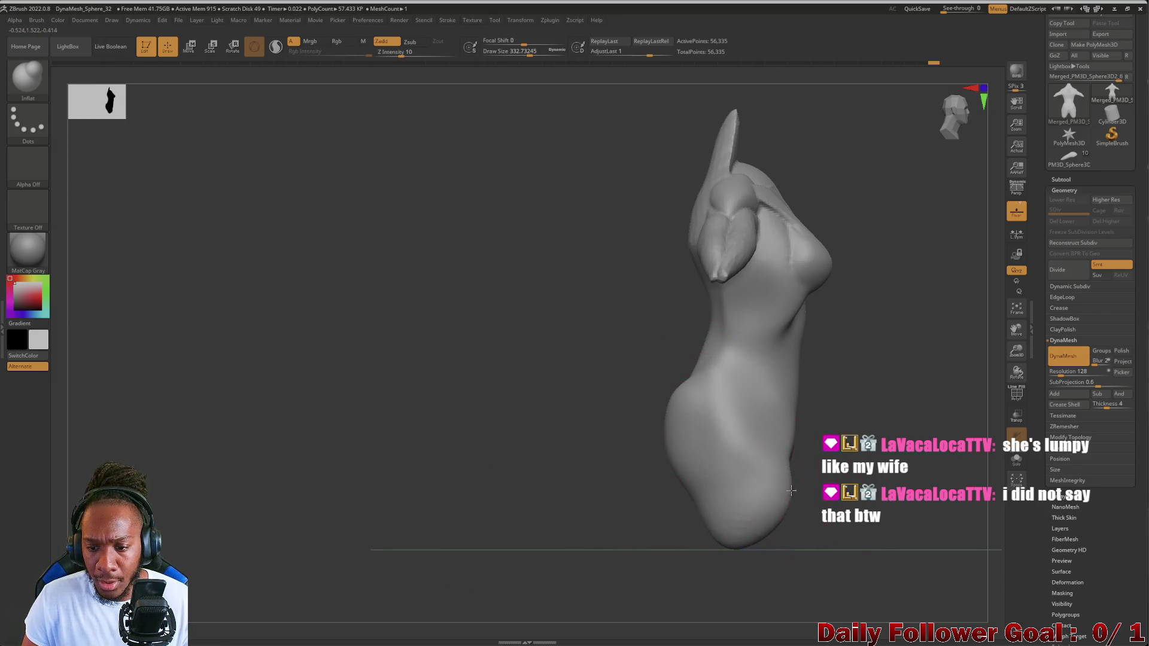
left_click_drag(637, 509, 626, 496)
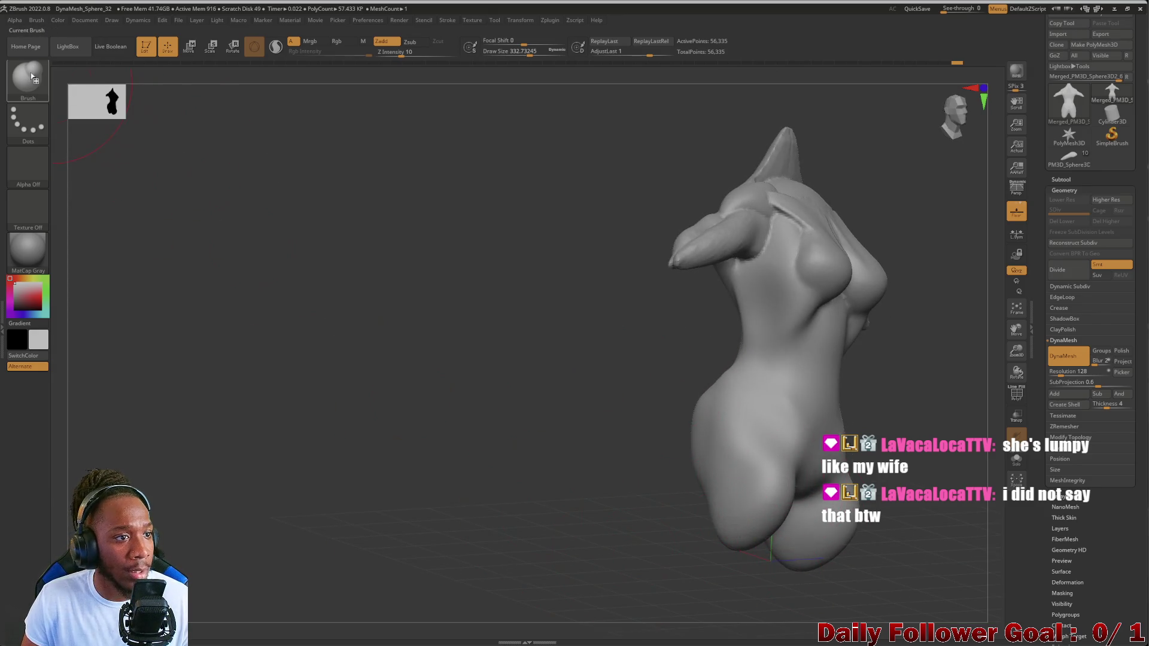
- Try a different sculpting brush, then return to Move Topological
left_click(28, 77)
left_click(282, 95)
mouse_move(349, 282)
left_mouse_down()
mouse_move(418, 395)
mouse_move(431, 487)
mouse_move(668, 396)
left_mouse_up()
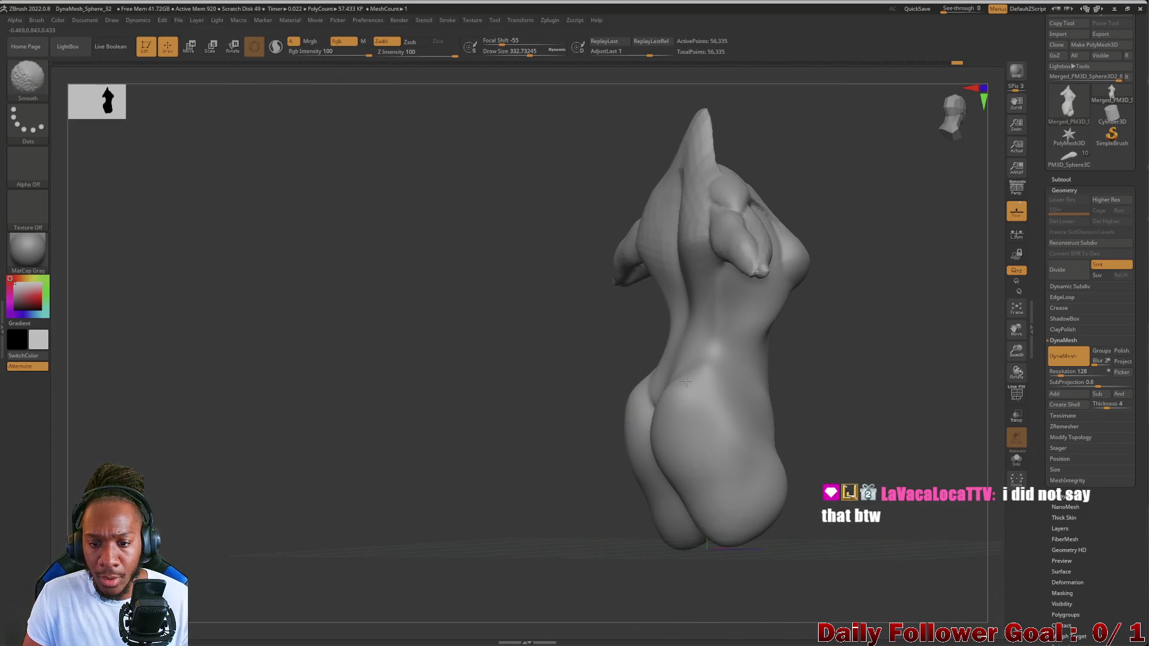
left_click_drag(789, 526, 641, 526)
key("b")
key("m")
key("t")
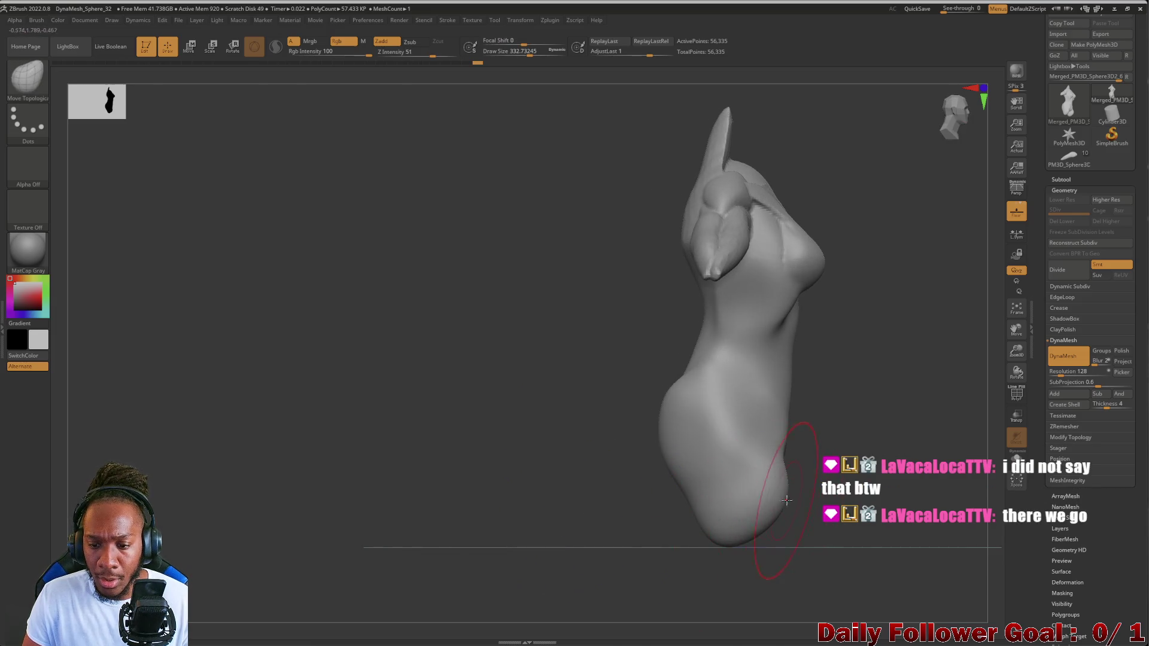
- Smooth the torso surface while viewing it from side, front, top and back
right_click_drag(786, 500, 756, 522)
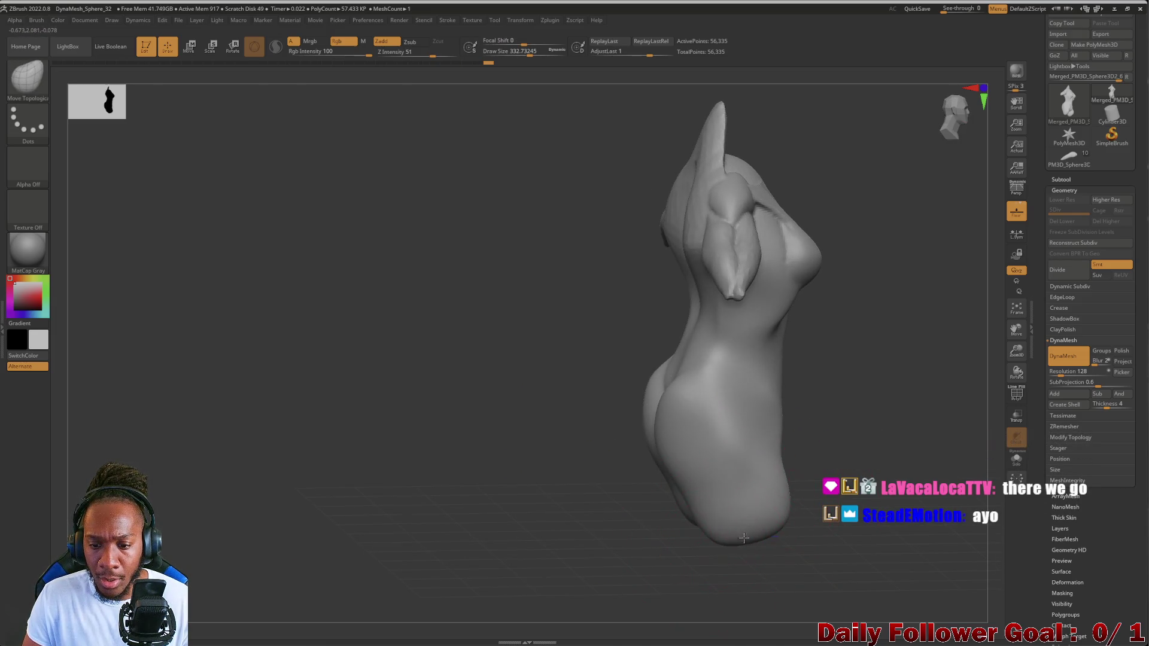
mouse_move(710, 580)
left_mouse_down()
mouse_move(623, 544)
mouse_move(800, 520)
left_mouse_up()
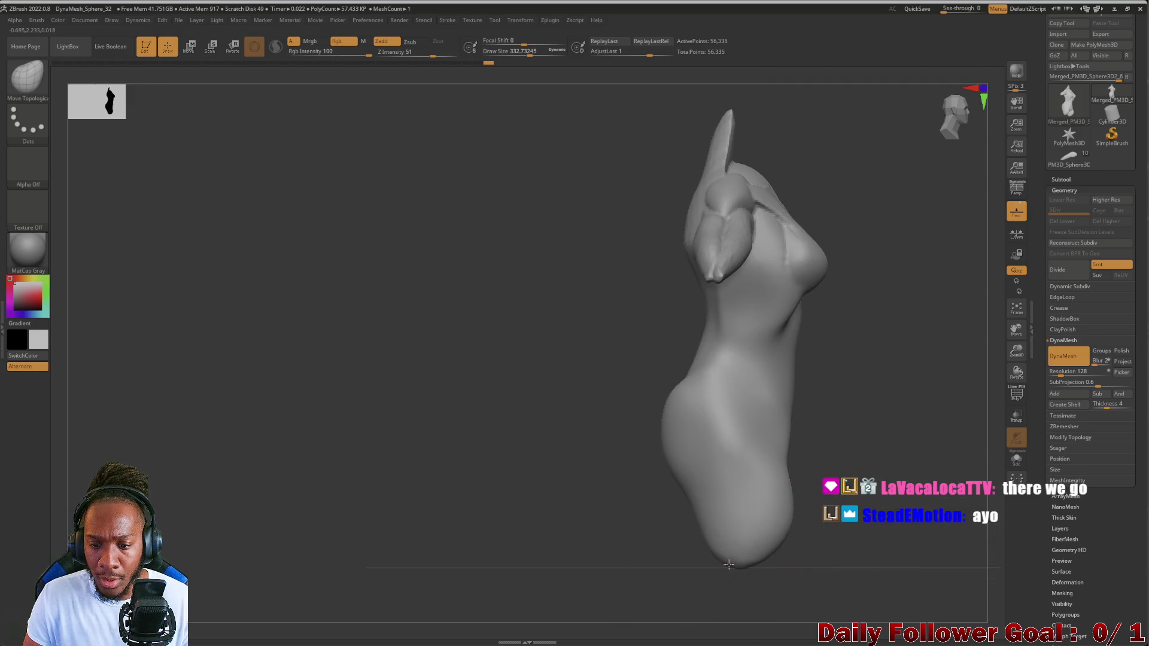
left_click_drag(726, 622, 712, 574)
key("shift")
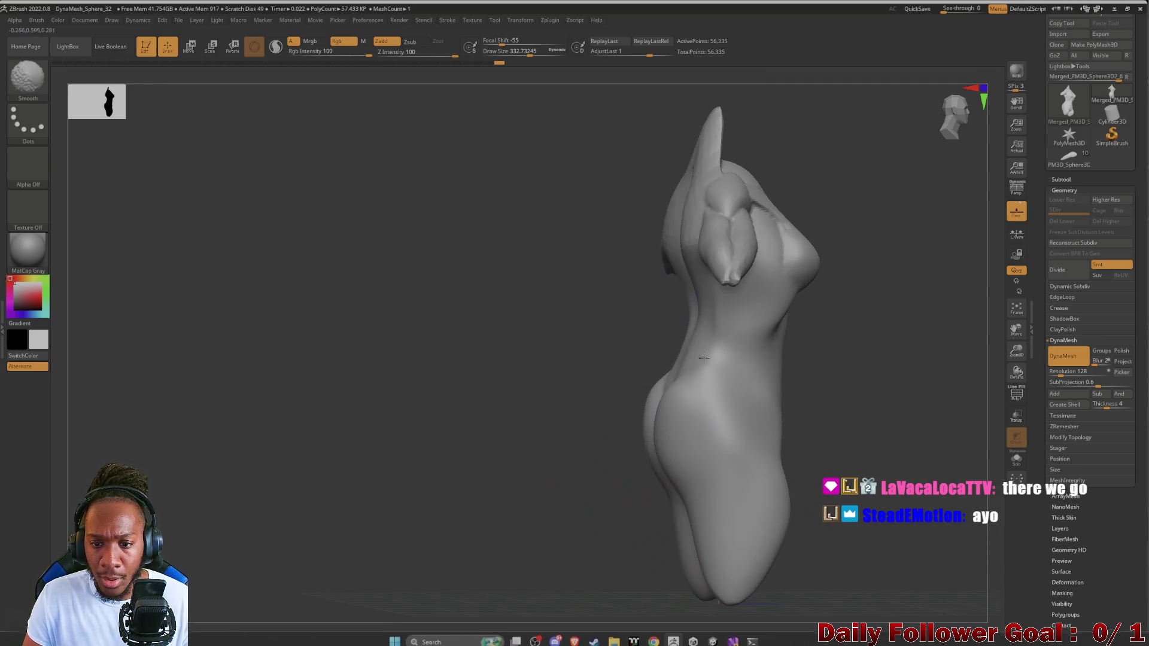
mouse_move(526, 371)
left_mouse_down()
mouse_move(544, 380)
mouse_move(563, 486)
left_mouse_up()
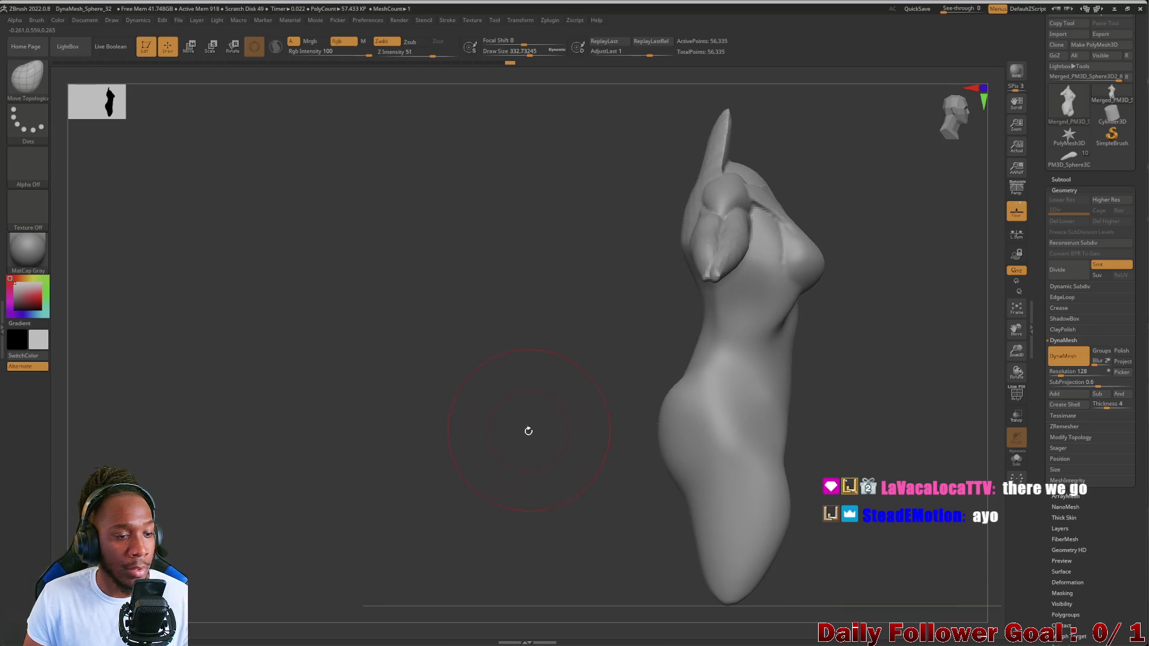
left_click_drag(529, 430, 505, 438, "shift")
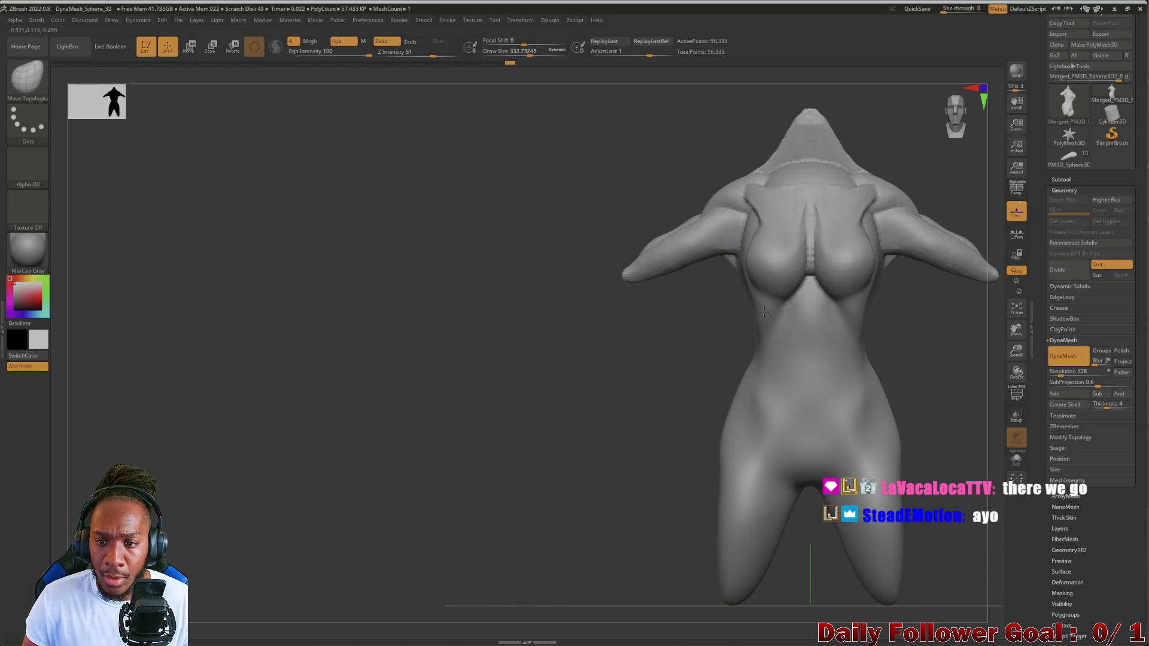
mouse_move(772, 293)
right_mouse_down()
mouse_move(678, 291)
mouse_move(607, 377)
mouse_move(518, 351)
mouse_move(526, 300)
mouse_move(509, 342)
mouse_move(633, 231)
right_mouse_up()
mouse_move(447, 392)
right_mouse_down()
mouse_move(461, 310)
mouse_move(461, 384)
mouse_move(474, 354)
mouse_move(456, 451)
mouse_move(475, 431)
mouse_move(431, 403)
mouse_move(423, 493)
mouse_move(397, 495)
mouse_move(386, 462)
right_mouse_up()
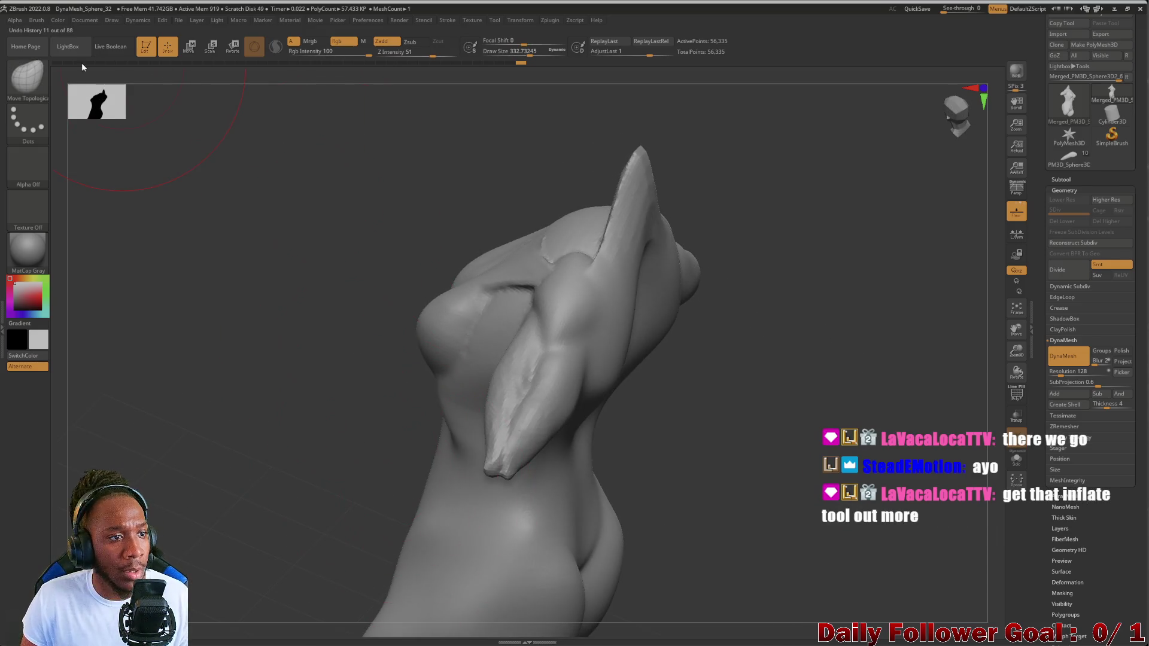
- Inflate both arm spikes into thicker limbs with rounded tips using the Inflat brush
key("b")
key("i")
key("n")
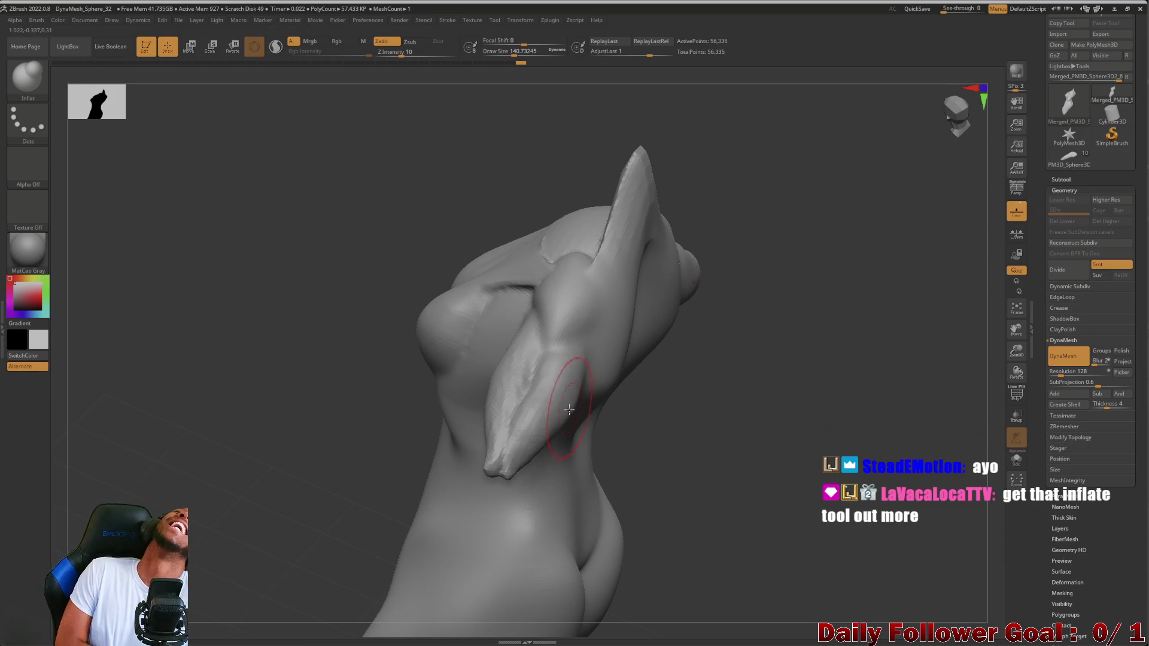
mouse_move(544, 402)
left_mouse_down()
mouse_move(525, 418)
mouse_move(527, 383)
mouse_move(336, 402)
mouse_move(582, 340)
mouse_move(582, 309)
left_mouse_up()
mouse_move(395, 351)
left_mouse_down()
mouse_move(334, 418)
mouse_move(341, 400)
mouse_move(569, 392)
mouse_move(586, 337)
left_mouse_up()
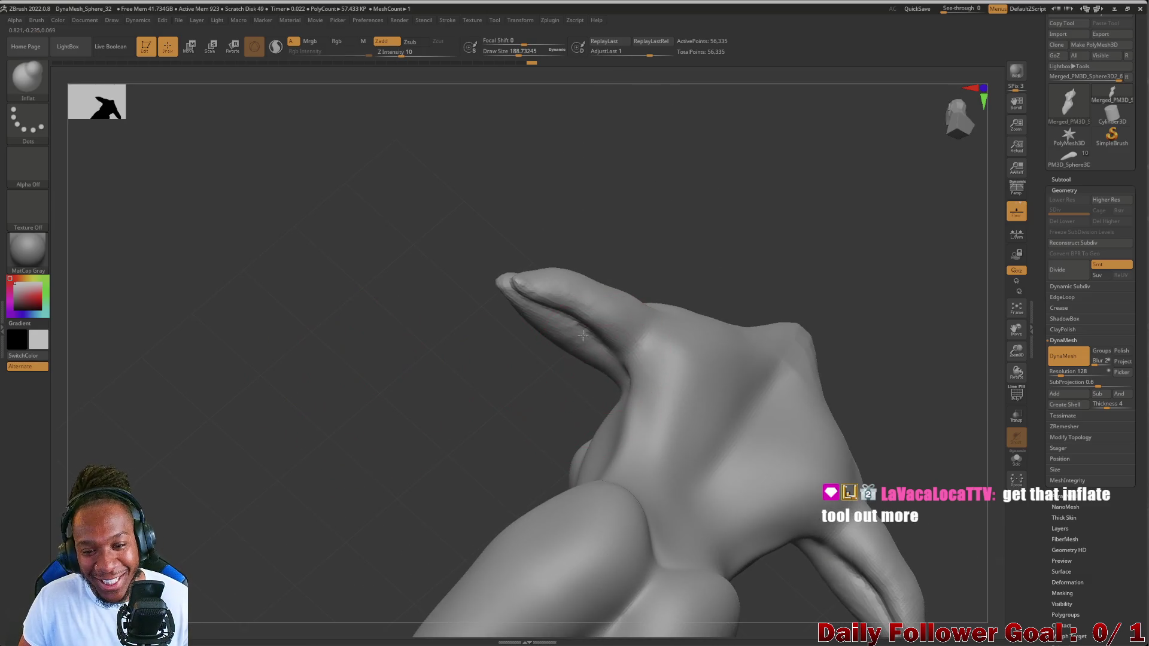
mouse_move(323, 334)
left_mouse_down("shift")
mouse_move(340, 425)
mouse_move(395, 367)
mouse_move(594, 345)
left_mouse_up("shift")
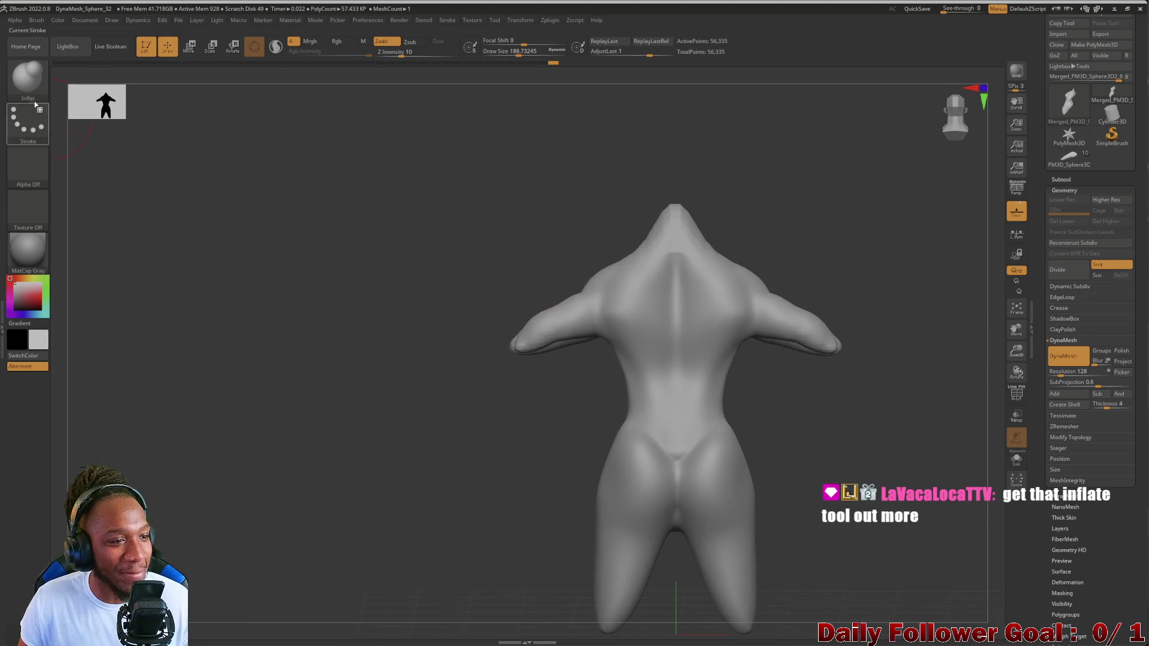
- Carve DamStandard creases across the upper back toward both armpits
left_click(28, 77)
left_click(125, 84)
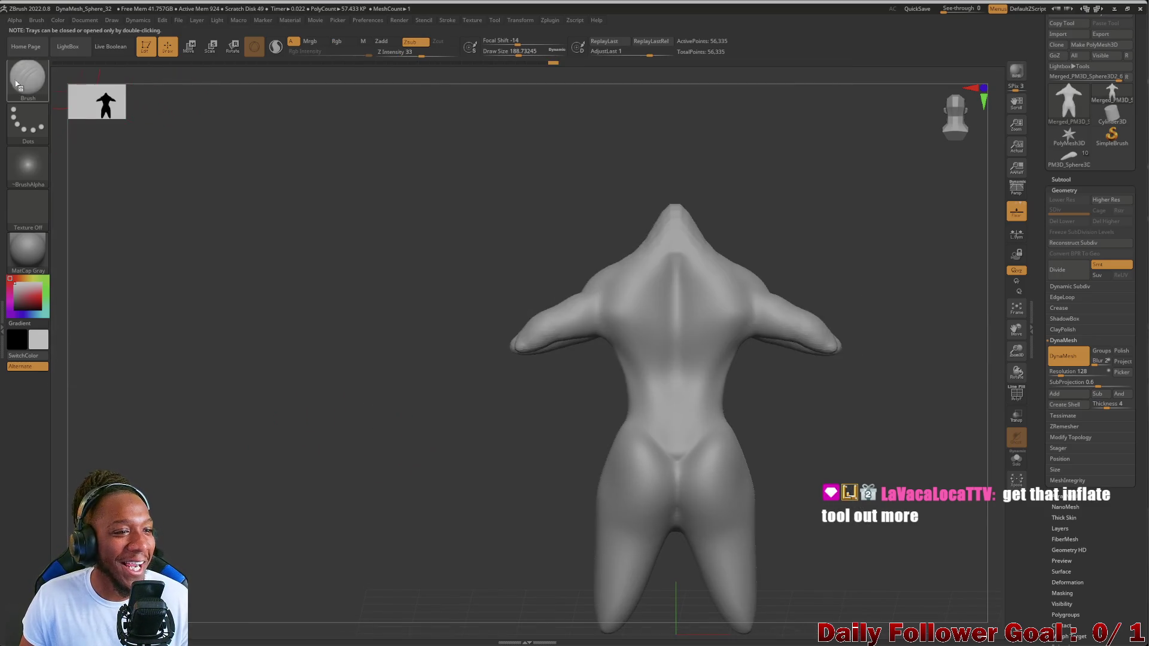
left_click(15, 84)
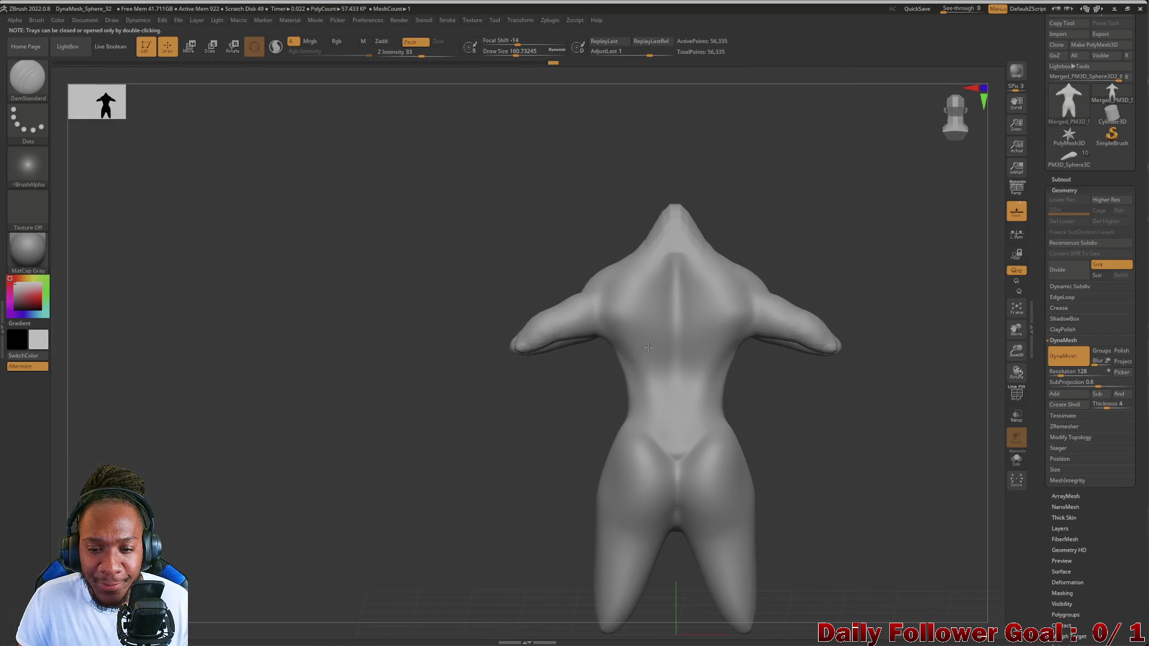
left_click_drag(644, 349, 628, 339)
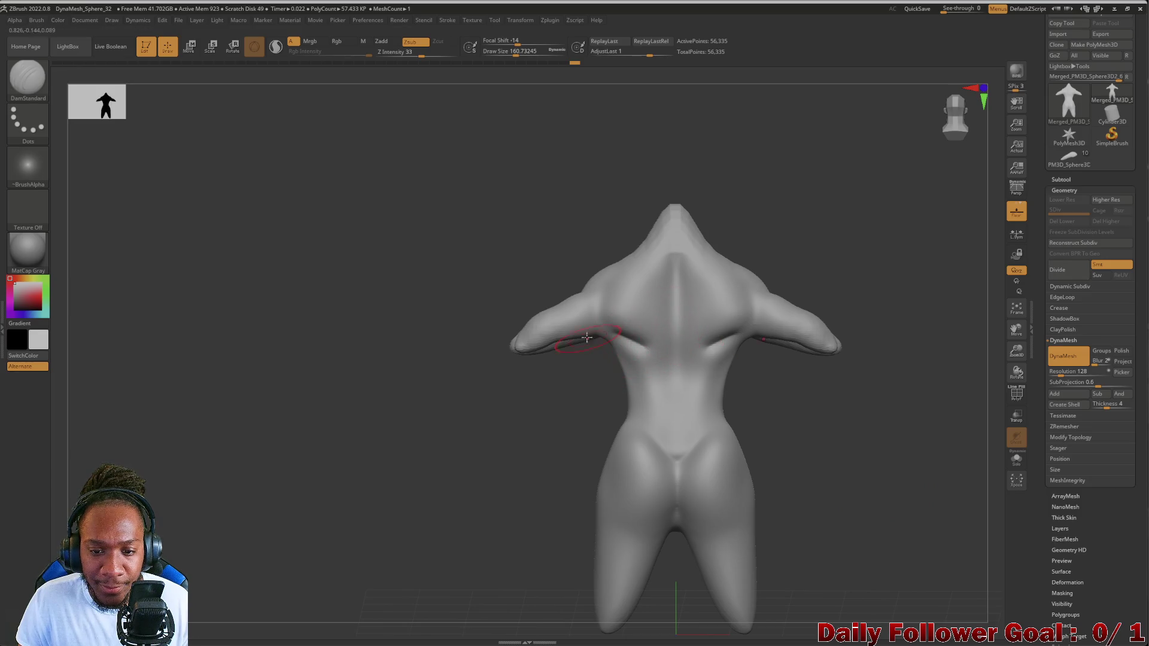
left_click_drag(569, 329, 637, 349)
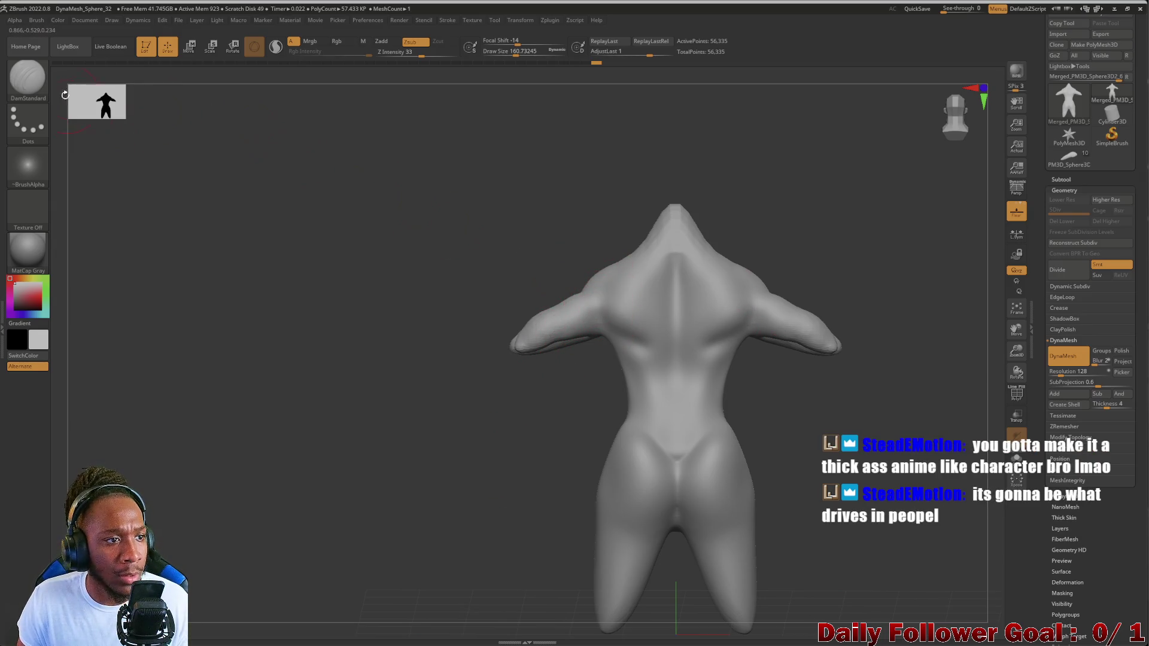
- Reshape both armpit areas with Move Topological, enlarge the brush, and smooth them
key("b")
key("m")
key("t")
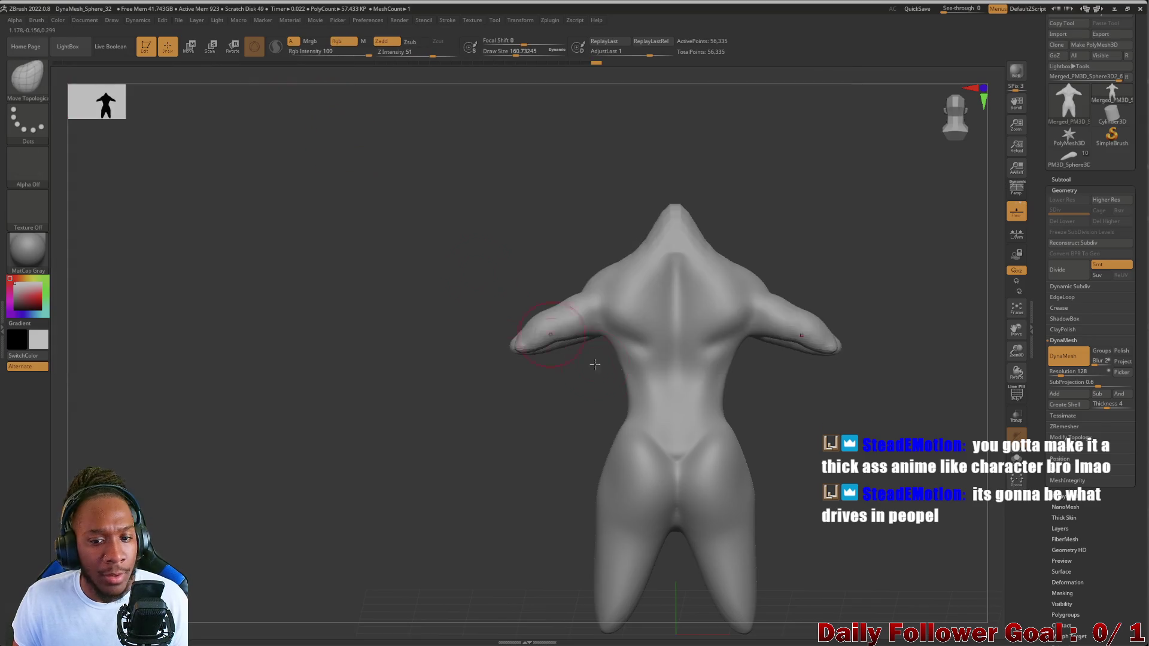
mouse_move(609, 323)
left_mouse_down()
mouse_move(643, 358)
mouse_move(601, 333)
mouse_move(608, 304)
left_mouse_up()
key("]")
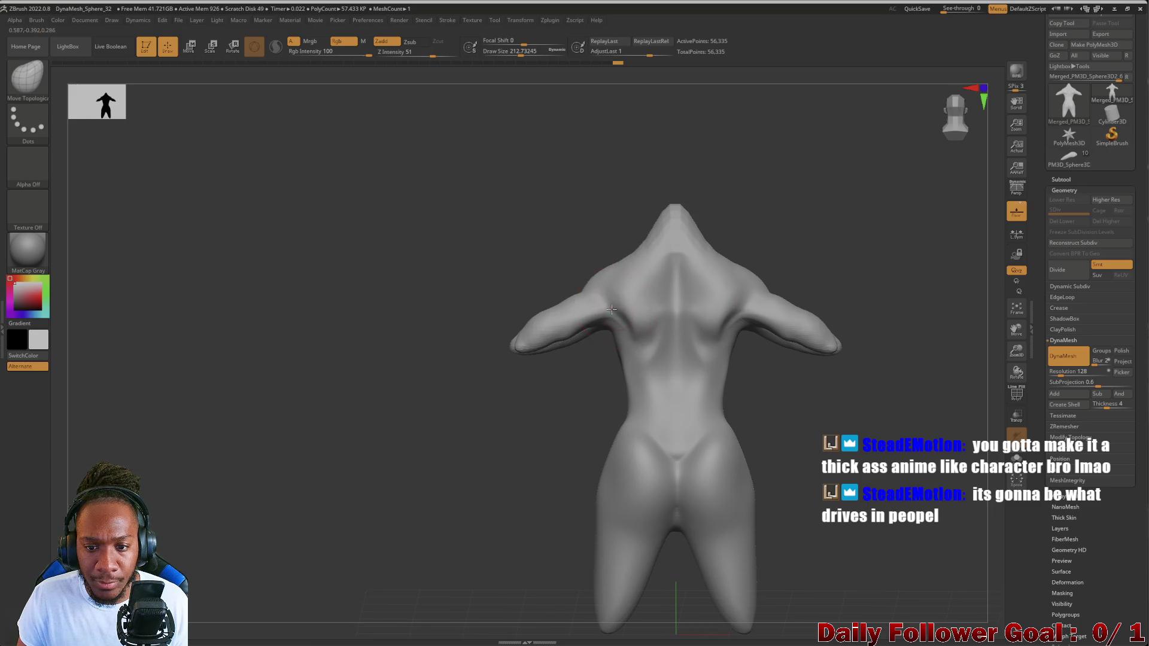
key("shift")
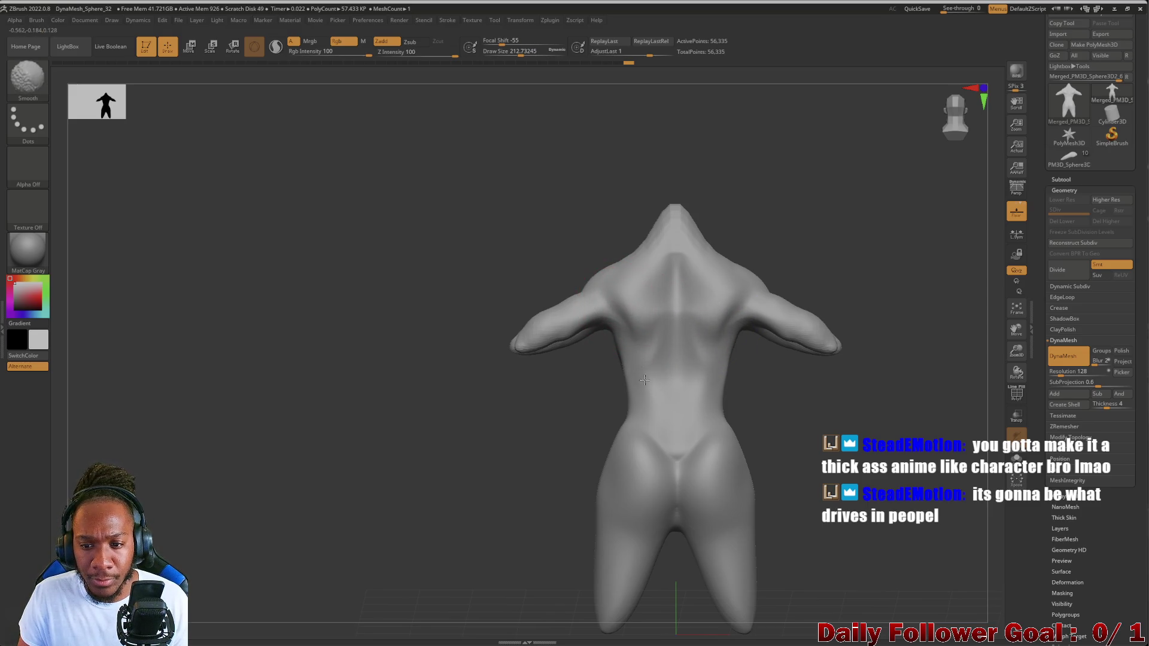
left_click_drag(454, 351, 588, 330)
mouse_move(509, 350)
left_mouse_down()
mouse_move(457, 354)
mouse_move(439, 379)
mouse_move(361, 389)
mouse_move(446, 418)
mouse_move(347, 415)
mouse_move(479, 325)
mouse_move(359, 416)
mouse_move(396, 426)
left_mouse_up()
key("shift")
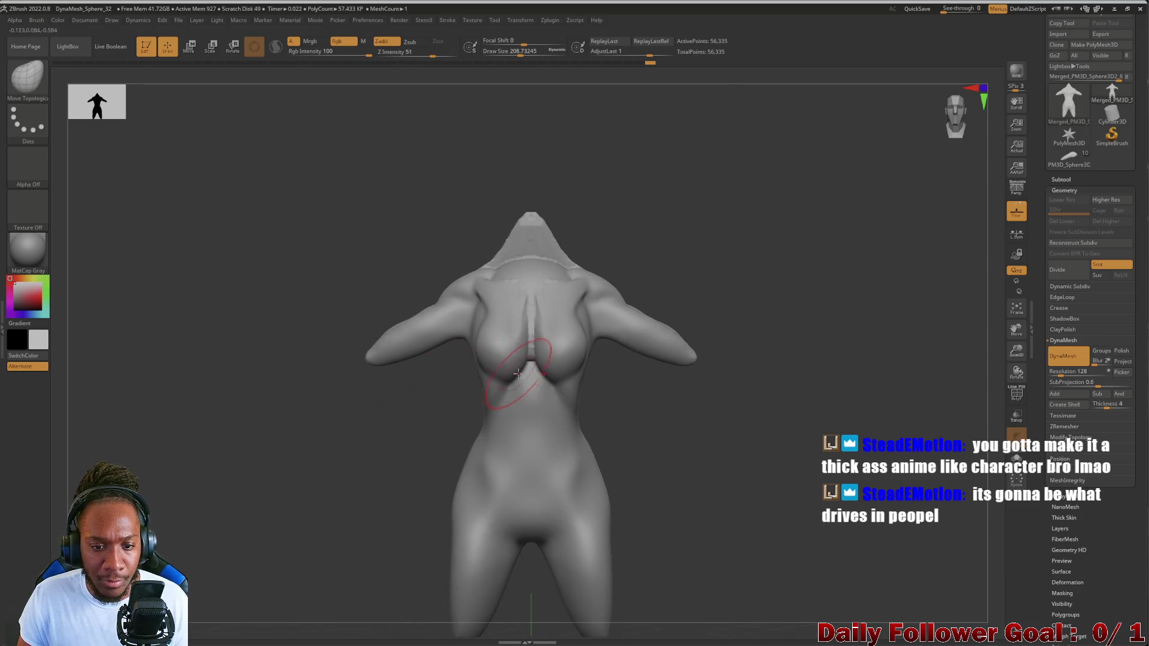
- Smooth the cleavage and neck area while turning the torso between front and side views
key("shift")
mouse_move(533, 324)
left_mouse_down("shift")
mouse_move(533, 240)
mouse_move(552, 231)
left_mouse_up("shift")
mouse_move(454, 287)
left_mouse_down()
mouse_move(351, 295)
mouse_move(362, 406)
mouse_move(515, 396)
left_mouse_up()
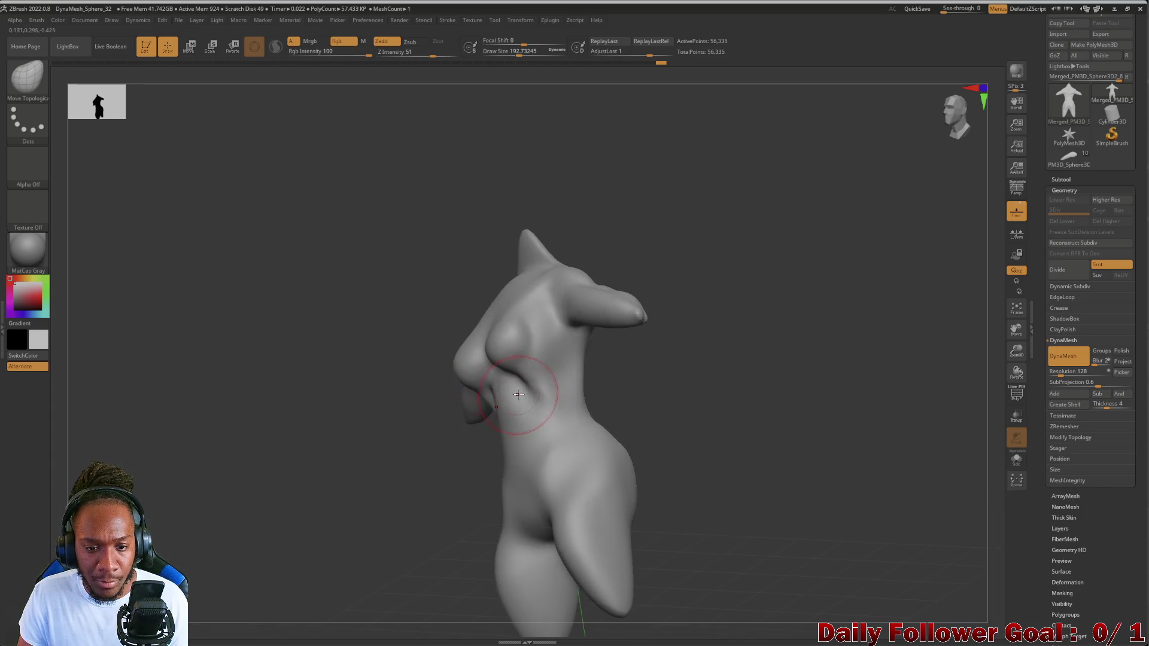
key("shift")
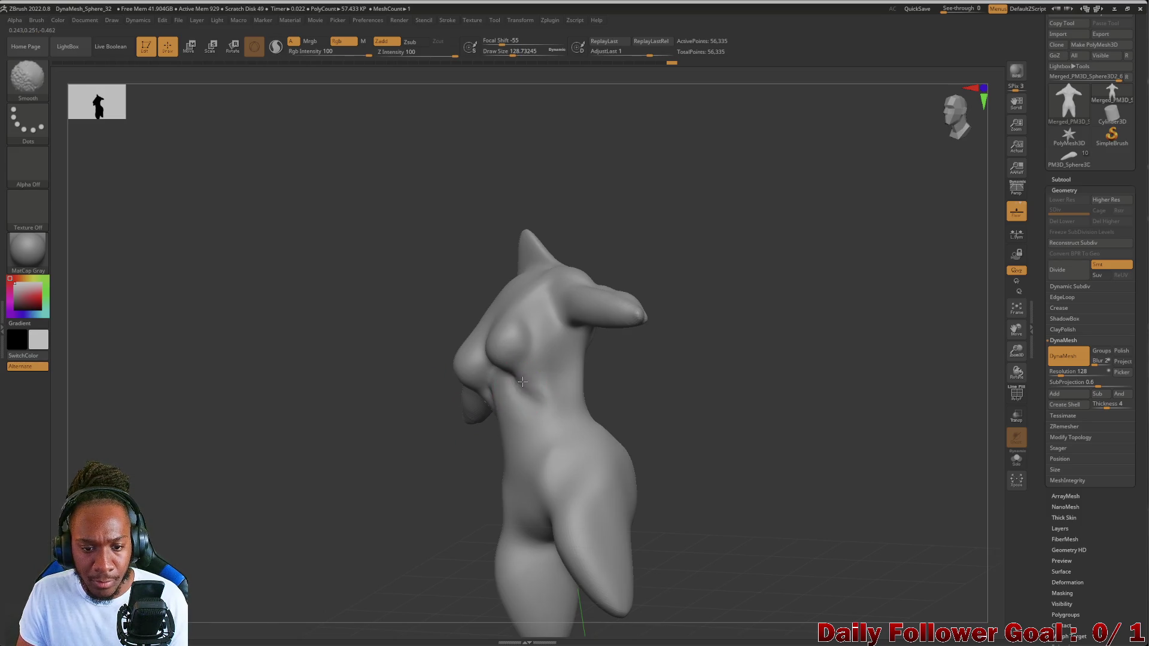
left_click_drag(443, 442, 383, 474, "shift")
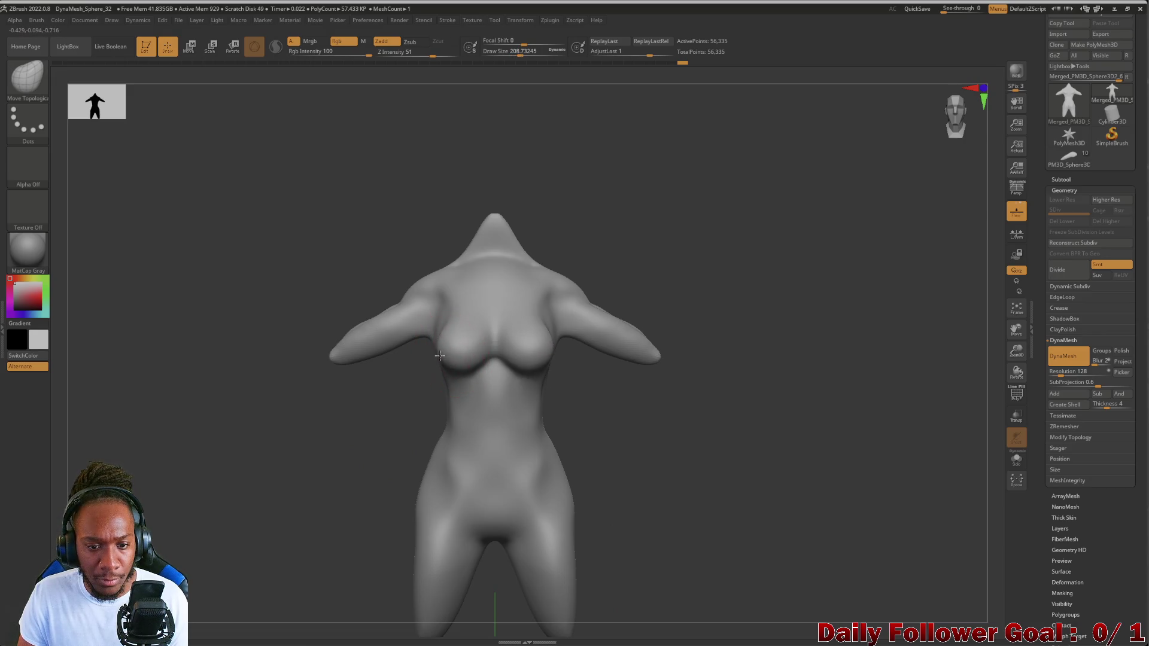
mouse_move(449, 354)
left_mouse_down()
mouse_move(432, 383)
mouse_move(303, 437)
mouse_move(313, 357)
left_mouse_up()
key("shift")
mouse_move(249, 457)
left_mouse_down()
mouse_move(234, 464)
mouse_move(275, 467)
mouse_move(266, 502)
mouse_move(303, 500)
mouse_move(319, 393)
left_mouse_up()
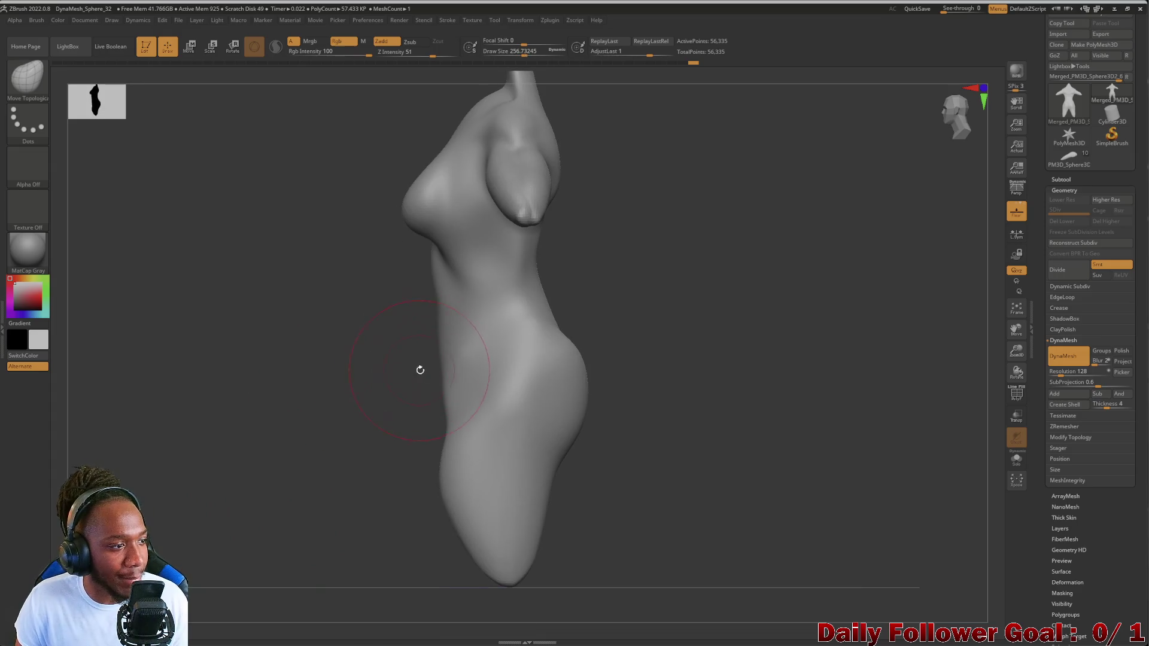
mouse_move(399, 345)
left_mouse_down()
mouse_move(385, 329)
mouse_move(395, 311)
mouse_move(365, 292)
left_mouse_up()
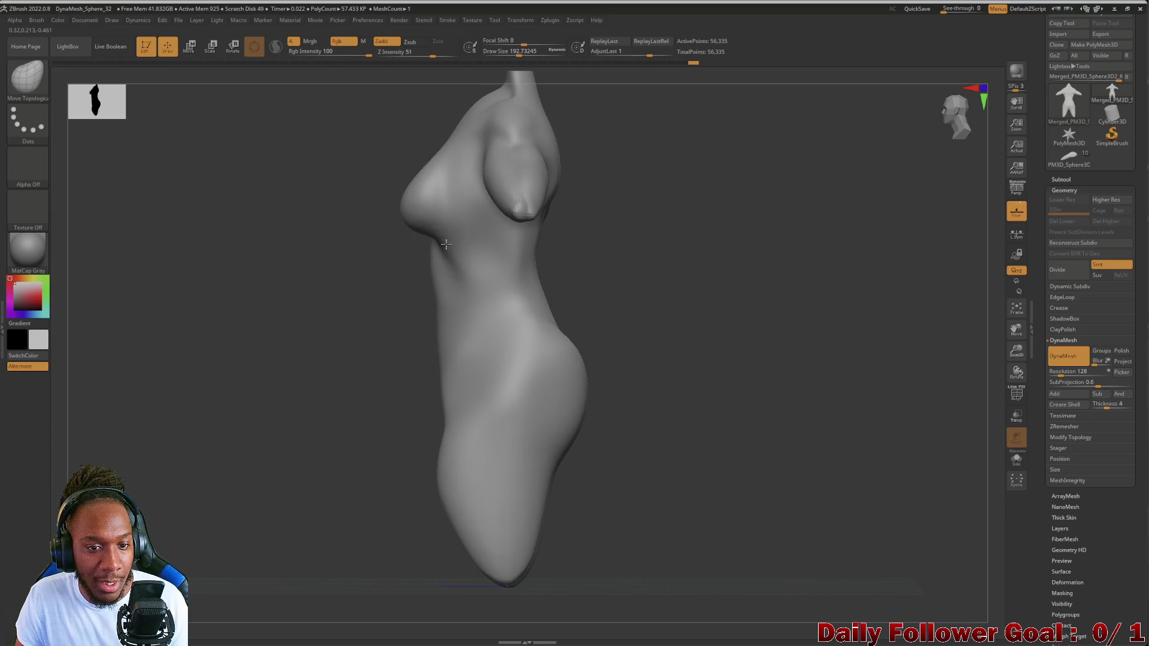
- Switch to DamStandard (B, D, S) and work the fold under the breasts from front and side
key("b")
key("d")
key("s")
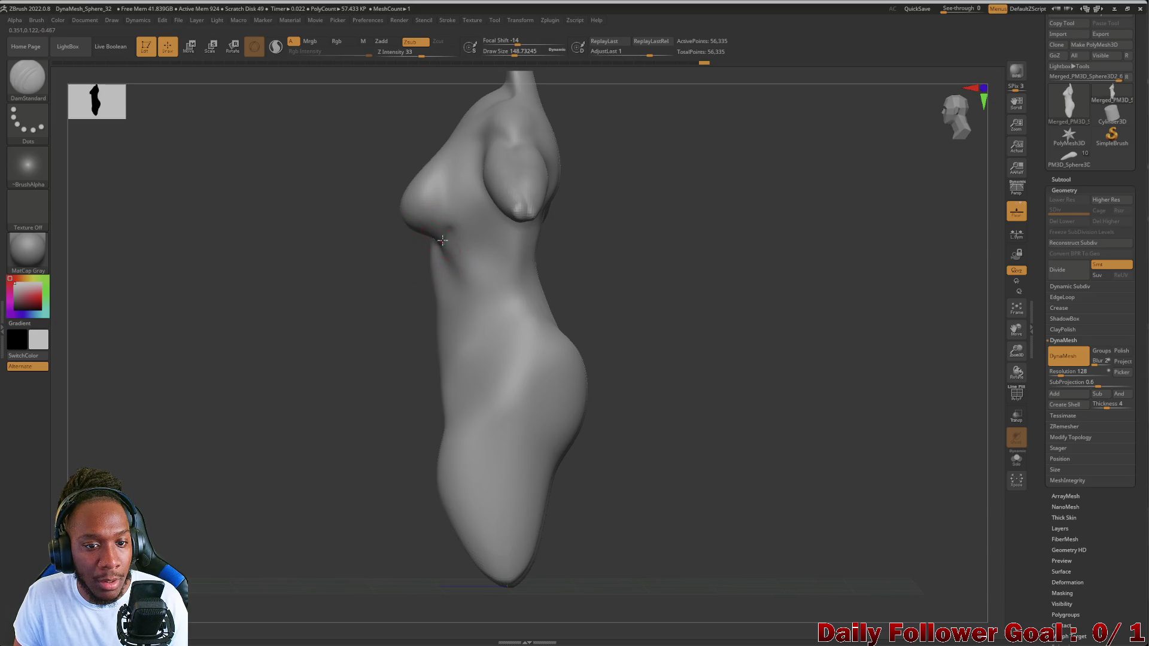
mouse_move(346, 273)
left_mouse_down()
mouse_move(371, 249)
mouse_move(259, 308)
mouse_move(416, 233)
left_mouse_up()
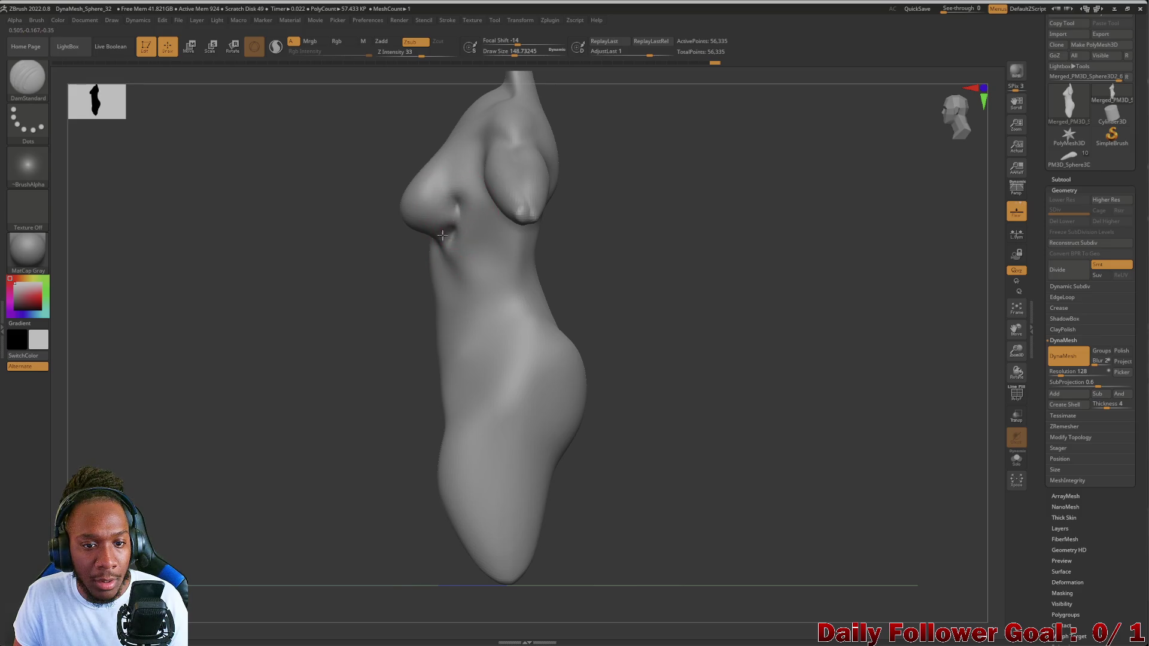
key("shift")
mouse_move(460, 232)
left_mouse_down("shift")
mouse_move(421, 251)
mouse_move(576, 270)
mouse_move(411, 251)
left_mouse_up("shift")
left_click_drag(205, 331, 190, 348)
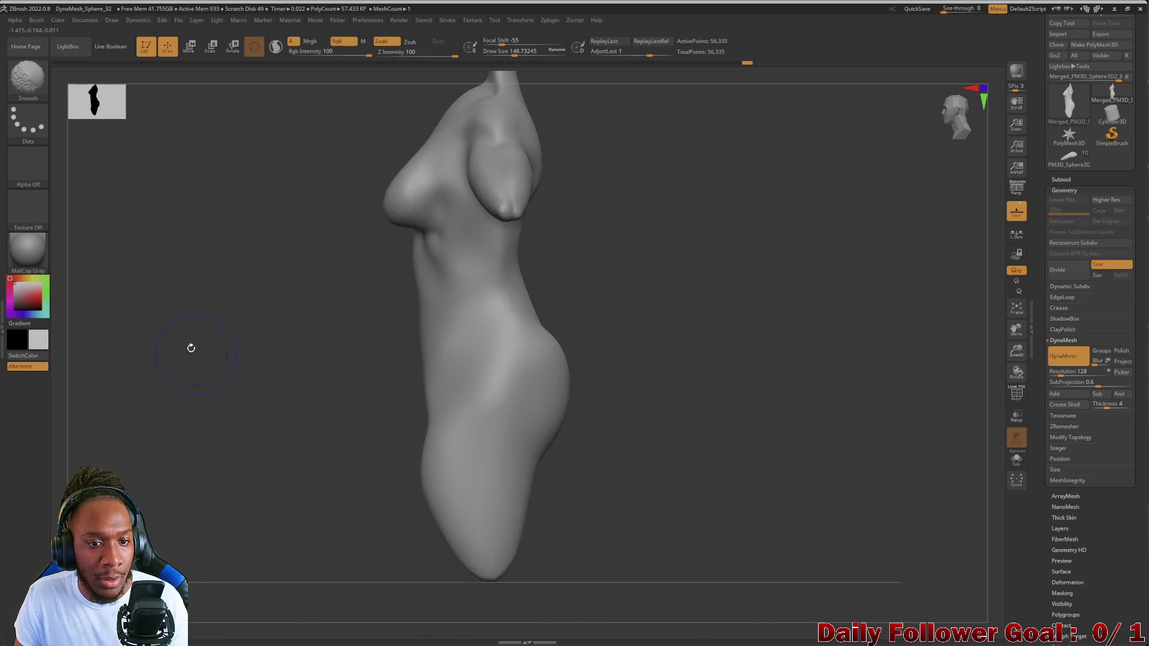
mouse_move(179, 240)
left_mouse_down()
mouse_move(188, 221)
mouse_move(230, 244)
mouse_move(202, 246)
mouse_move(248, 239)
mouse_move(282, 257)
left_mouse_up()
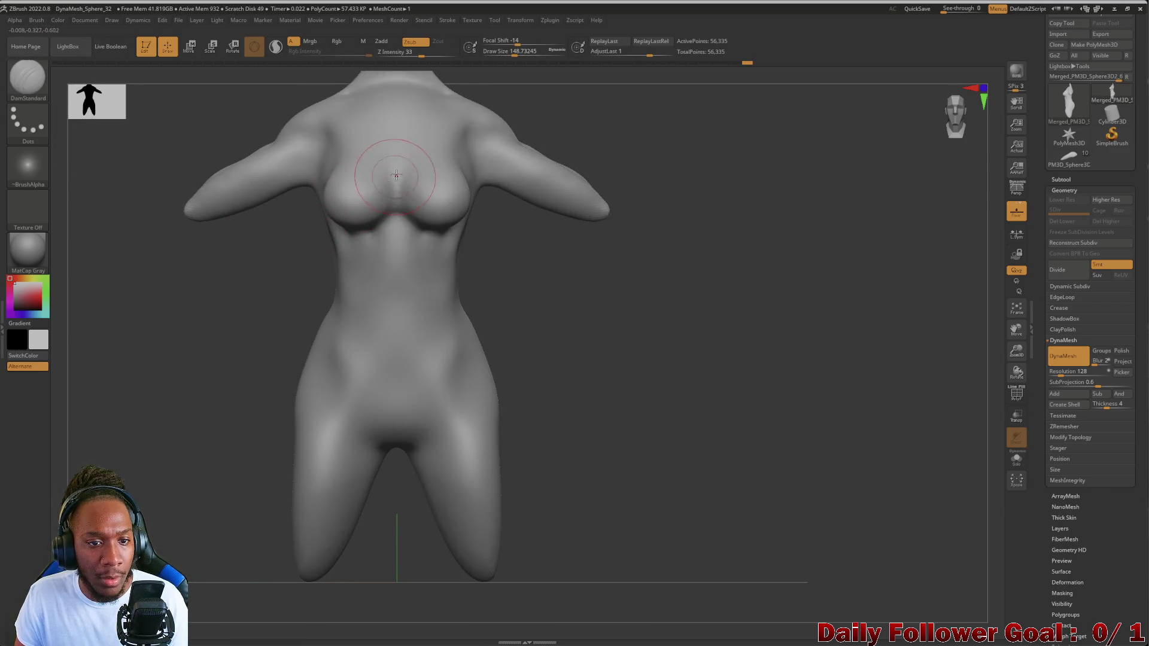
- Carve a vertical crease down the cleavage, then smooth it back out
left_click_drag(396, 165, 397, 214)
mouse_move(190, 293)
left_mouse_down()
mouse_move(179, 277)
mouse_move(380, 200)
left_mouse_up()
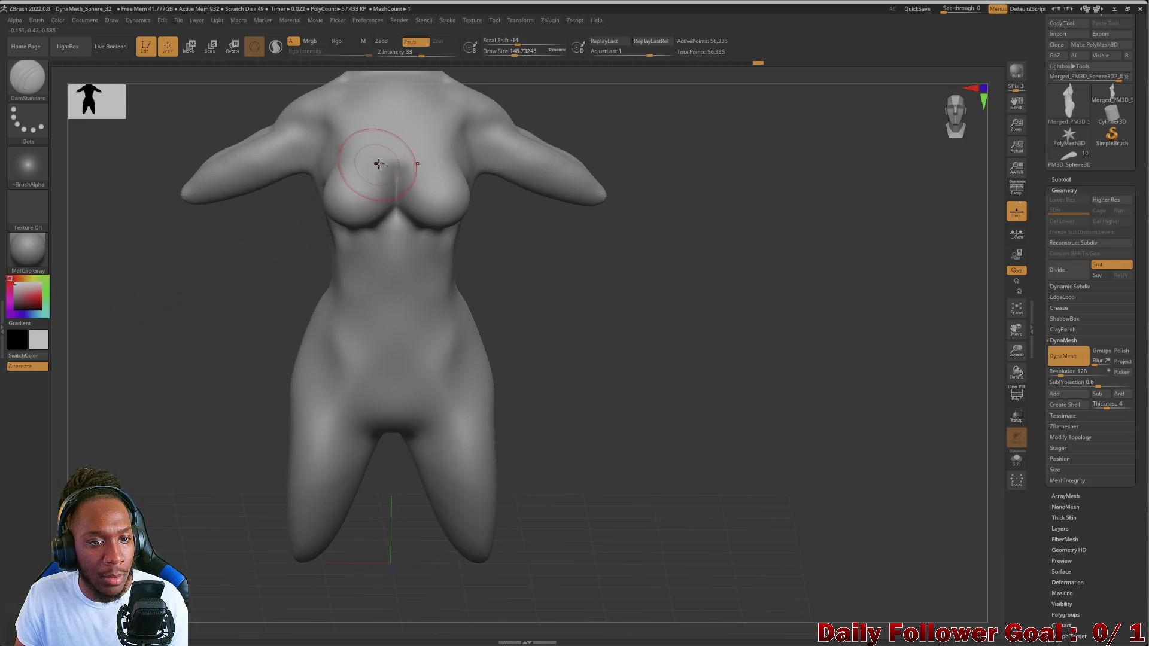
left_click_drag(396, 159, 390, 146, "shift")
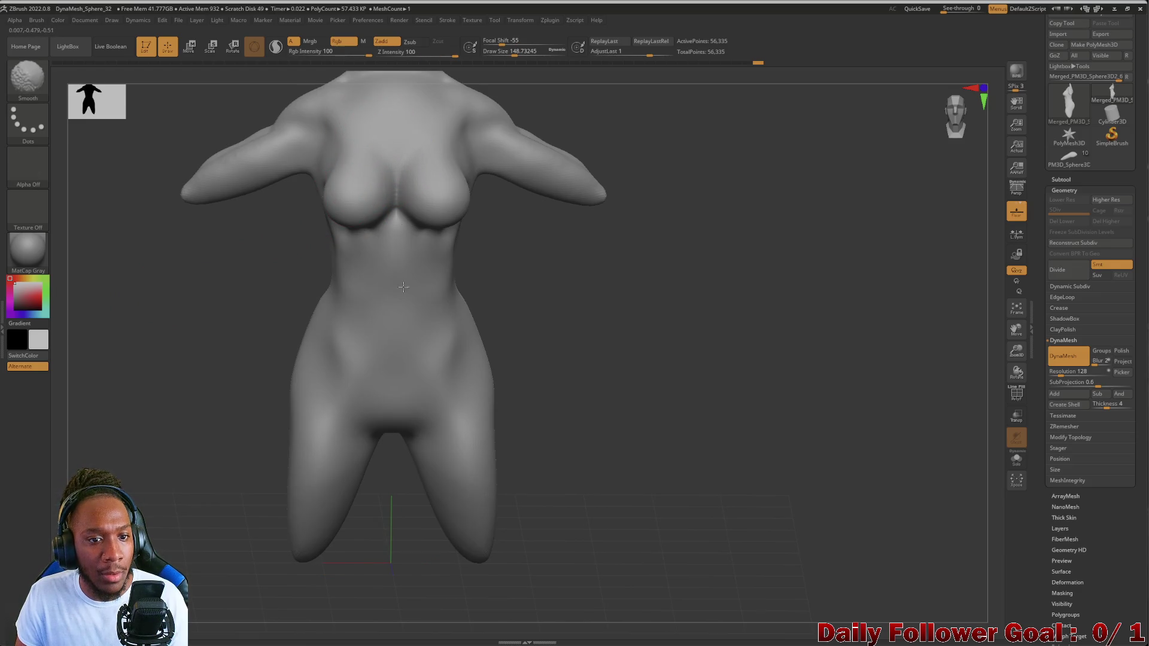
left_click_drag(284, 263, 195, 295)
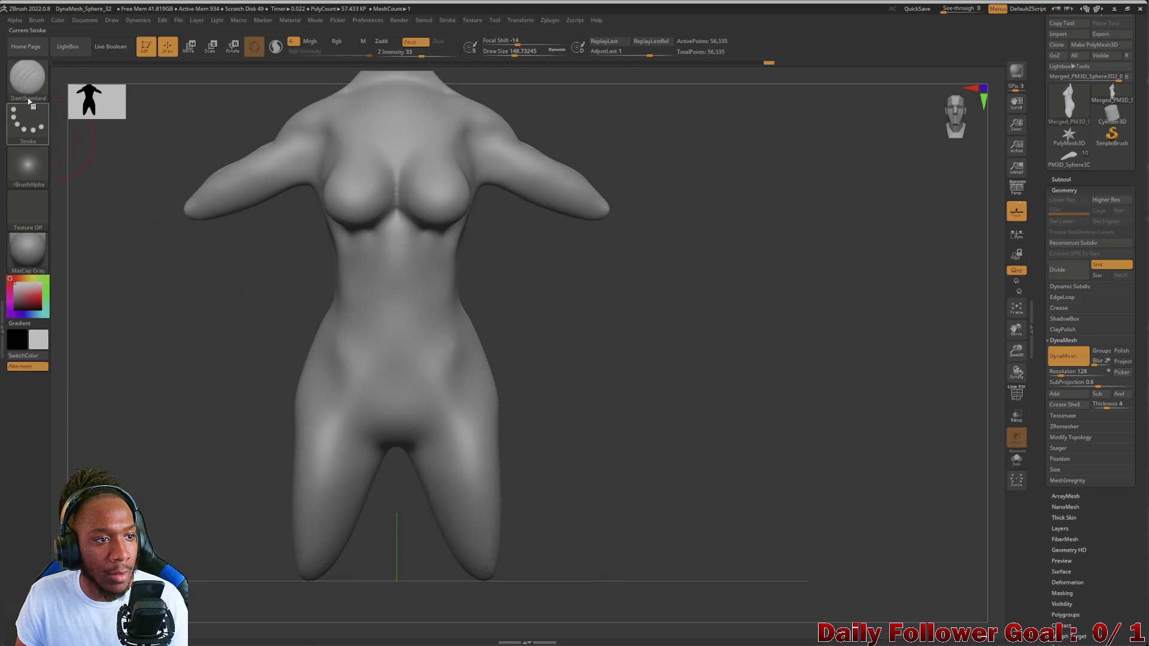
- With Move Topological, pull the breast undersides down and outward, checking from several angles
key("b")
left_click(298, 86)
left_click_drag(120, 239, 338, 243)
left_click_drag(405, 224, 408, 237)
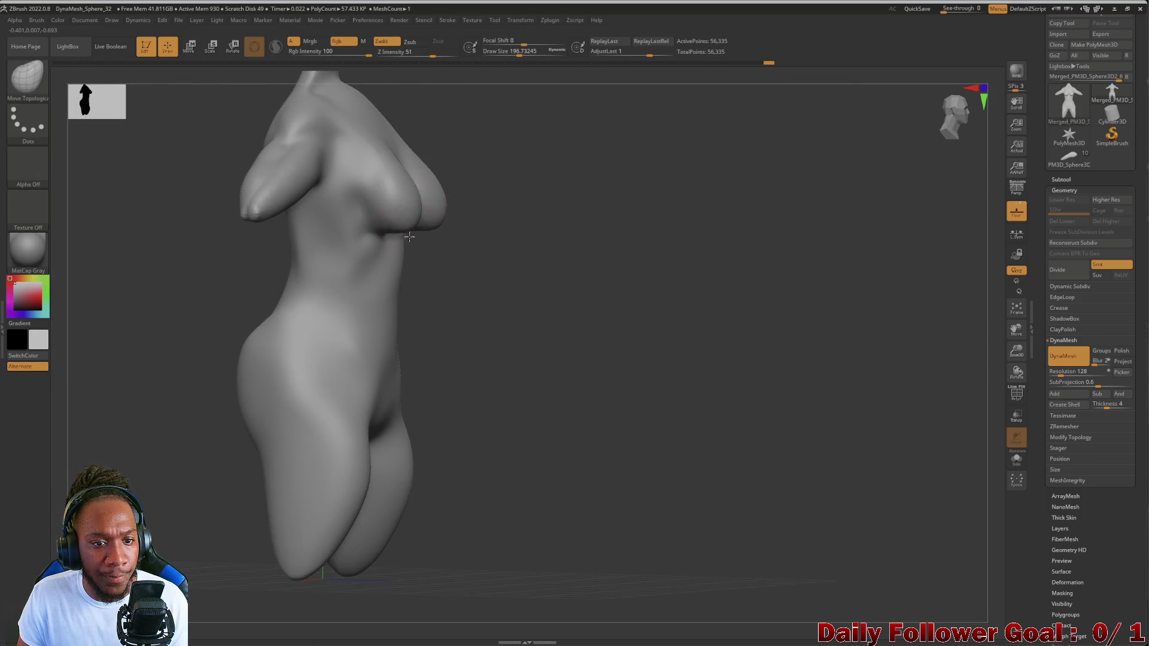
left_click_drag(286, 255, 355, 212, "shift")
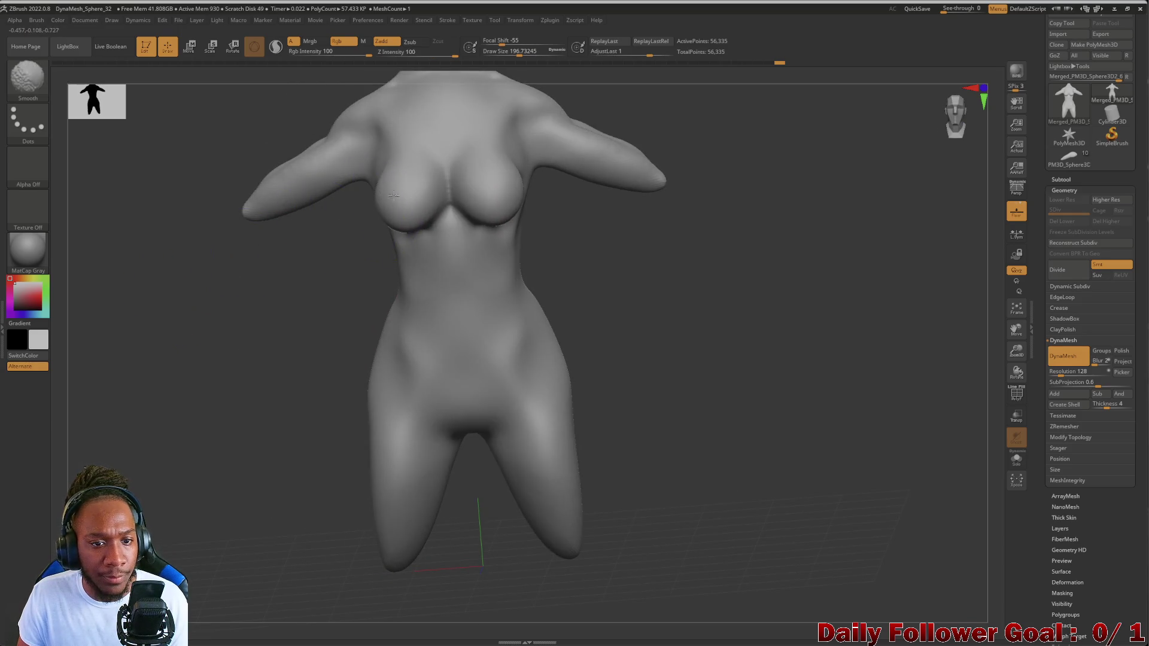
mouse_move(269, 276)
left_mouse_down()
mouse_move(256, 275)
mouse_move(257, 347)
left_mouse_up()
mouse_move(265, 299)
left_mouse_down()
mouse_move(271, 375)
mouse_move(246, 376)
mouse_move(246, 413)
mouse_move(261, 433)
mouse_move(454, 228)
mouse_move(331, 235)
mouse_move(439, 242)
left_mouse_up()
mouse_move(552, 213)
left_mouse_down()
mouse_move(351, 289)
mouse_move(334, 374)
left_mouse_up()
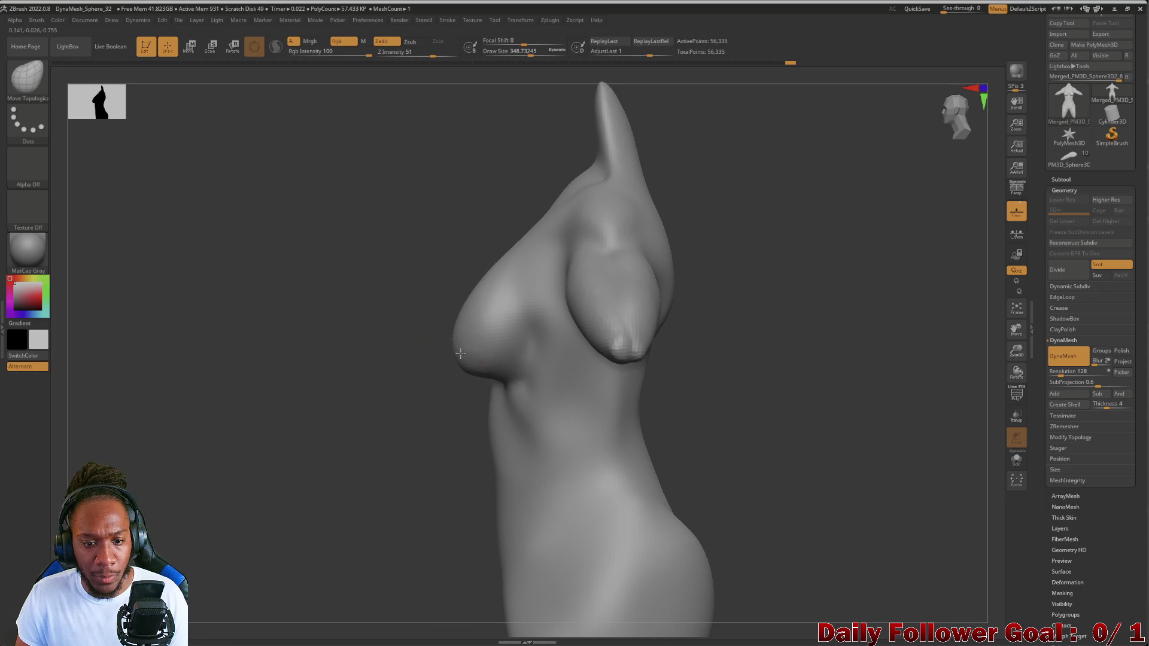
mouse_move(472, 355)
left_mouse_down()
mouse_move(371, 410)
mouse_move(303, 477)
mouse_move(335, 477)
mouse_move(367, 389)
left_mouse_up()
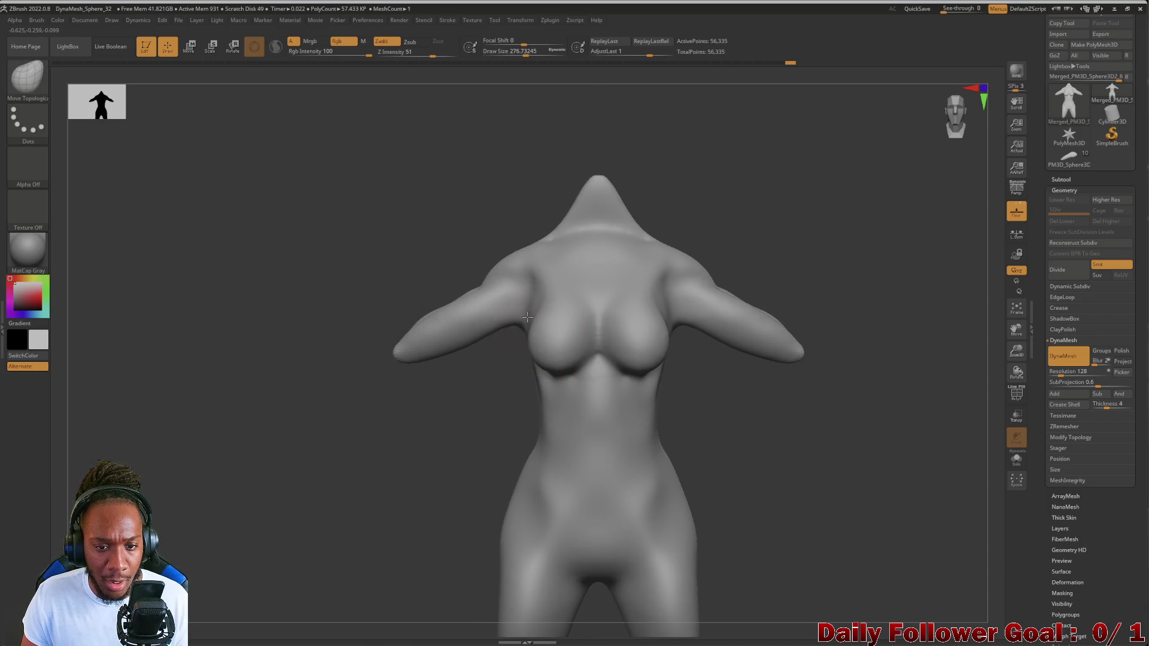
- Smooth the chest beside the left arm and pull the hips and waist inward and up
left_click_drag(434, 423, 441, 413)
mouse_move(478, 327)
left_mouse_down("shift")
mouse_move(487, 335)
mouse_move(511, 312)
left_mouse_up("shift")
mouse_move(443, 383)
left_mouse_down()
mouse_move(385, 441)
mouse_move(405, 371)
mouse_move(423, 423)
mouse_move(472, 441)
mouse_move(479, 467)
left_mouse_up()
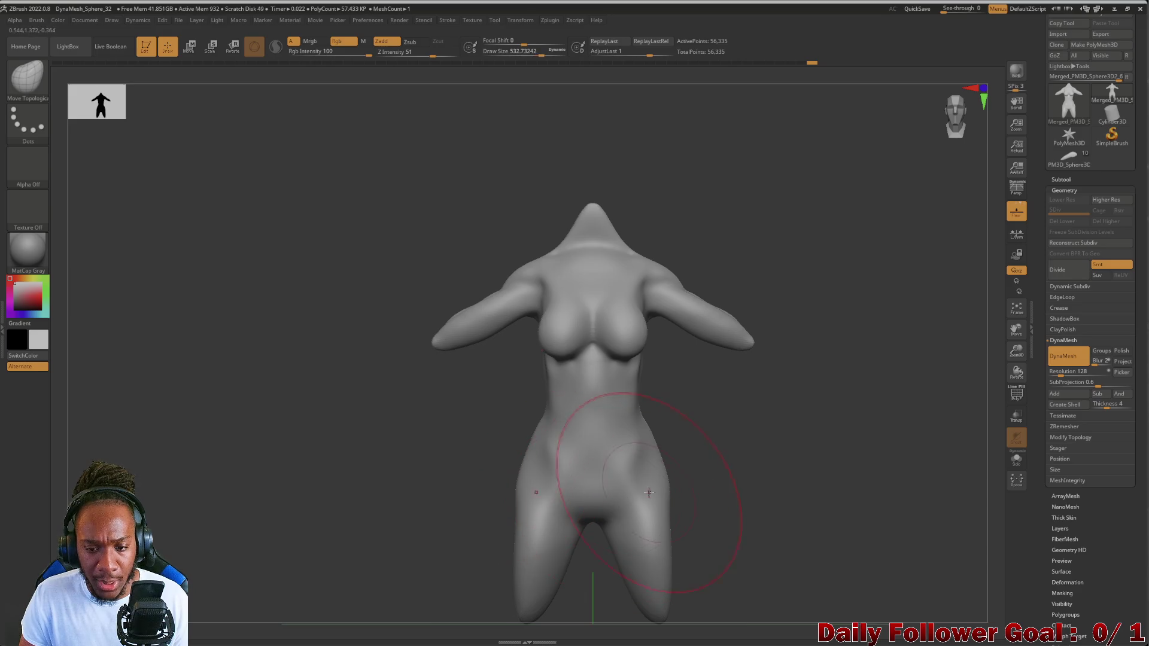
left_click_drag(660, 441, 650, 424)
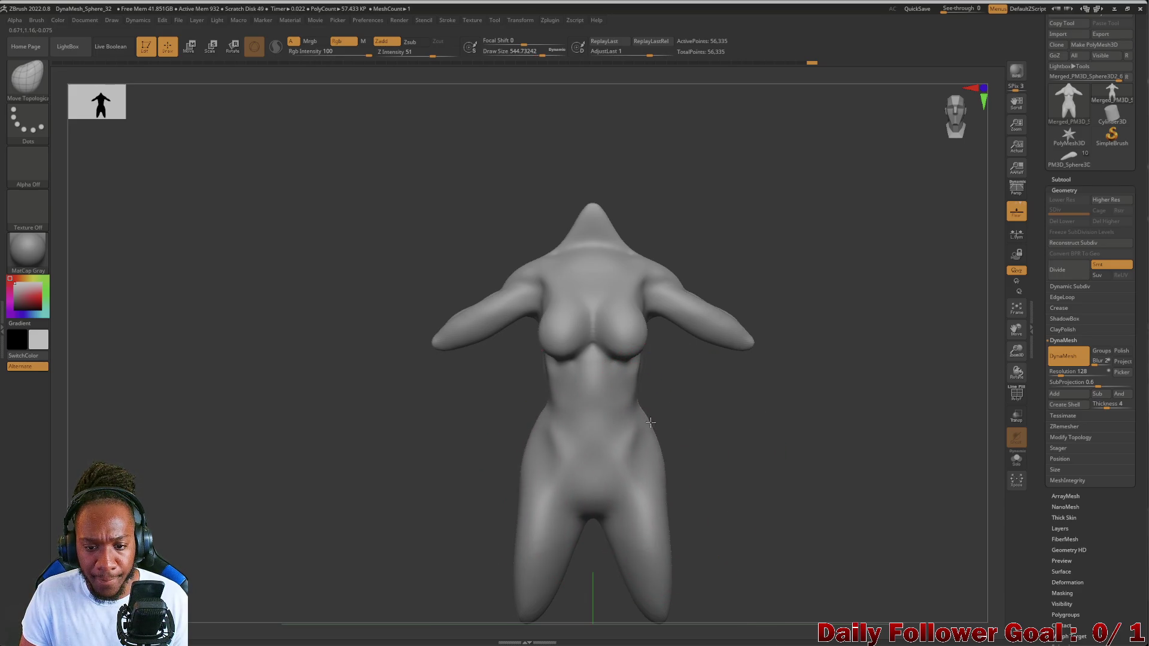
- Nudge the buttocks into shape and push the crotch inward and upward
right_click_drag(586, 475, 374, 419)
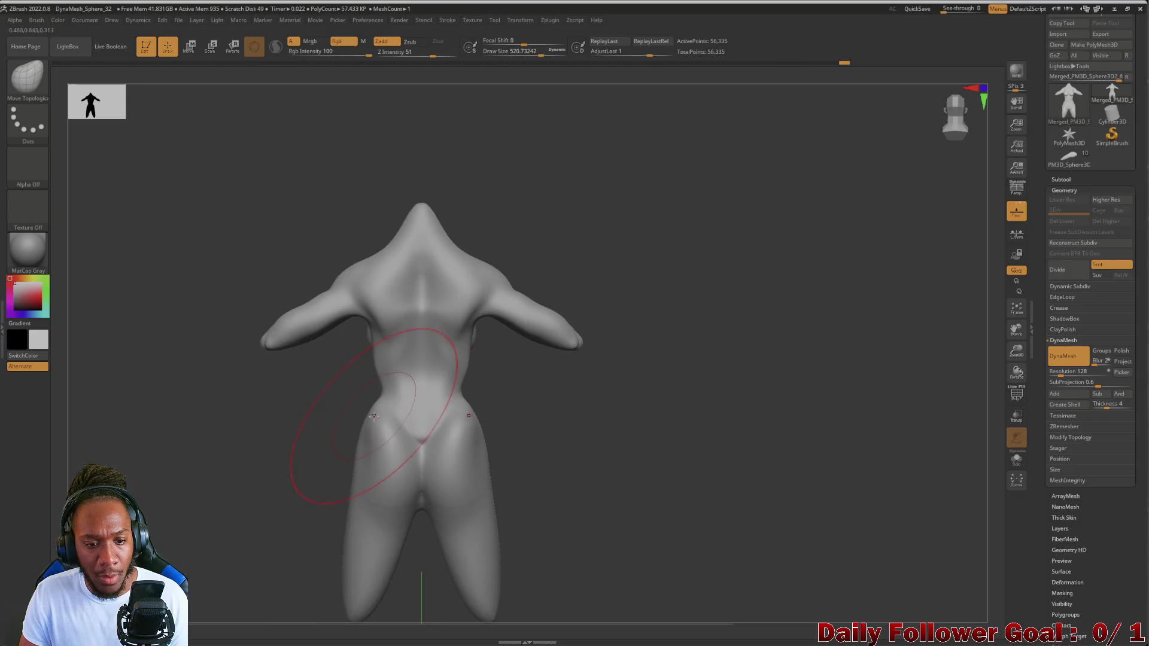
left_click_drag(383, 510, 388, 504)
mouse_move(269, 490)
left_mouse_down("shift")
mouse_move(259, 485)
mouse_move(314, 448)
left_mouse_up("shift")
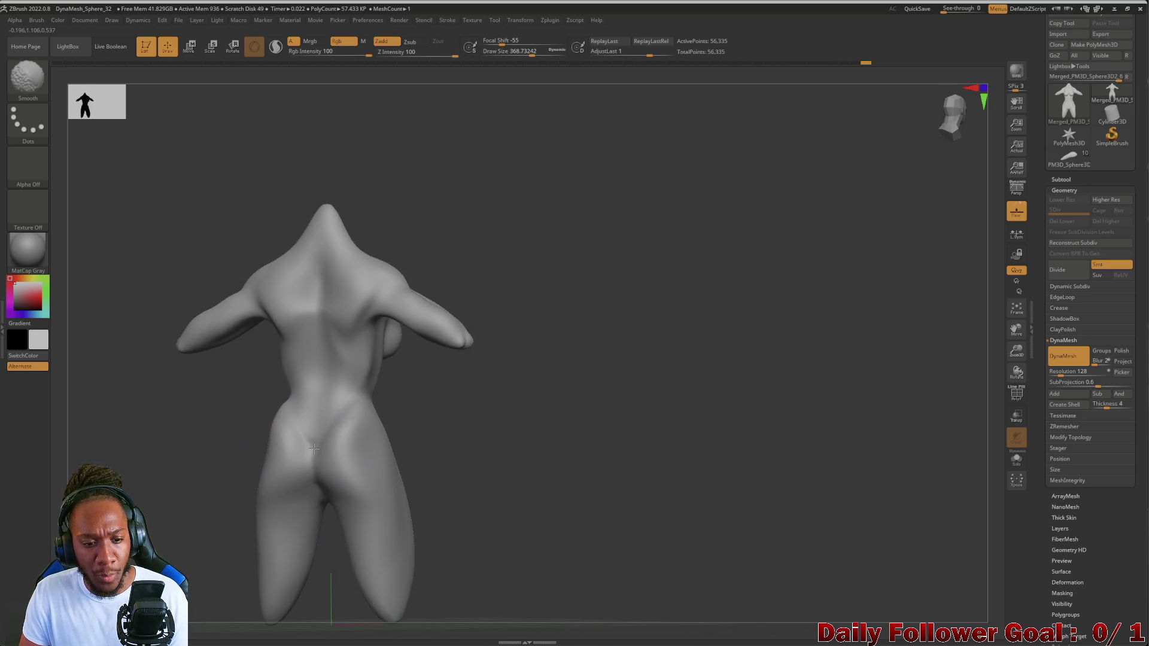
mouse_move(227, 485)
left_mouse_down("shift")
mouse_move(238, 530)
mouse_move(198, 492)
mouse_move(423, 390)
left_mouse_up("shift")
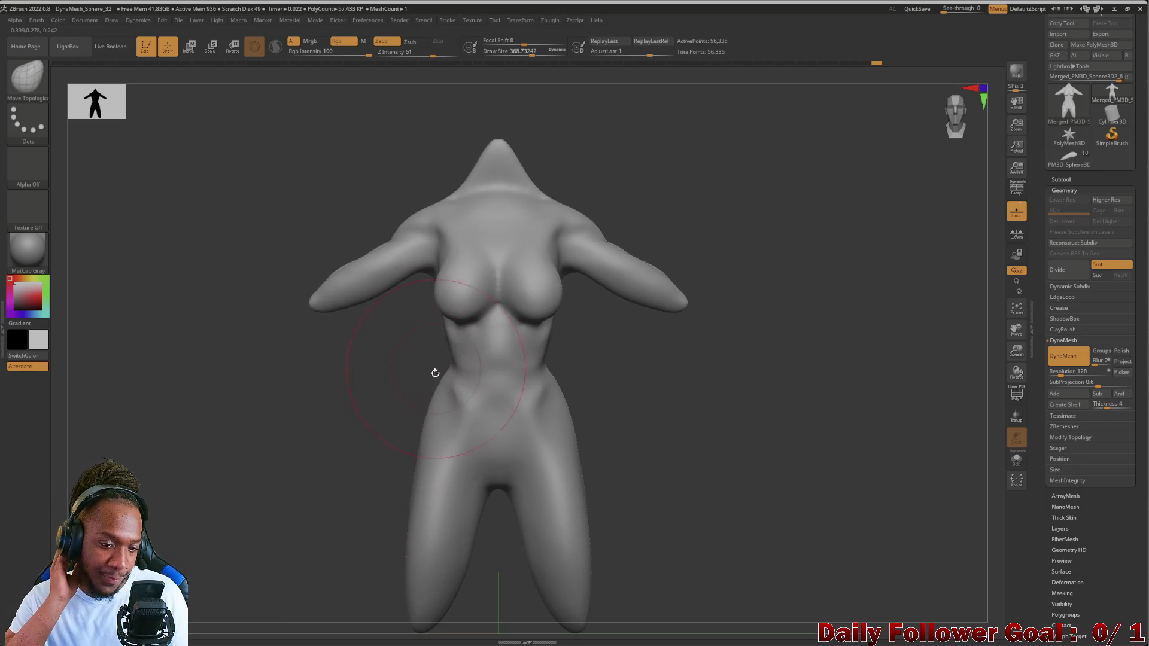
left_click_drag(501, 485, 506, 465)
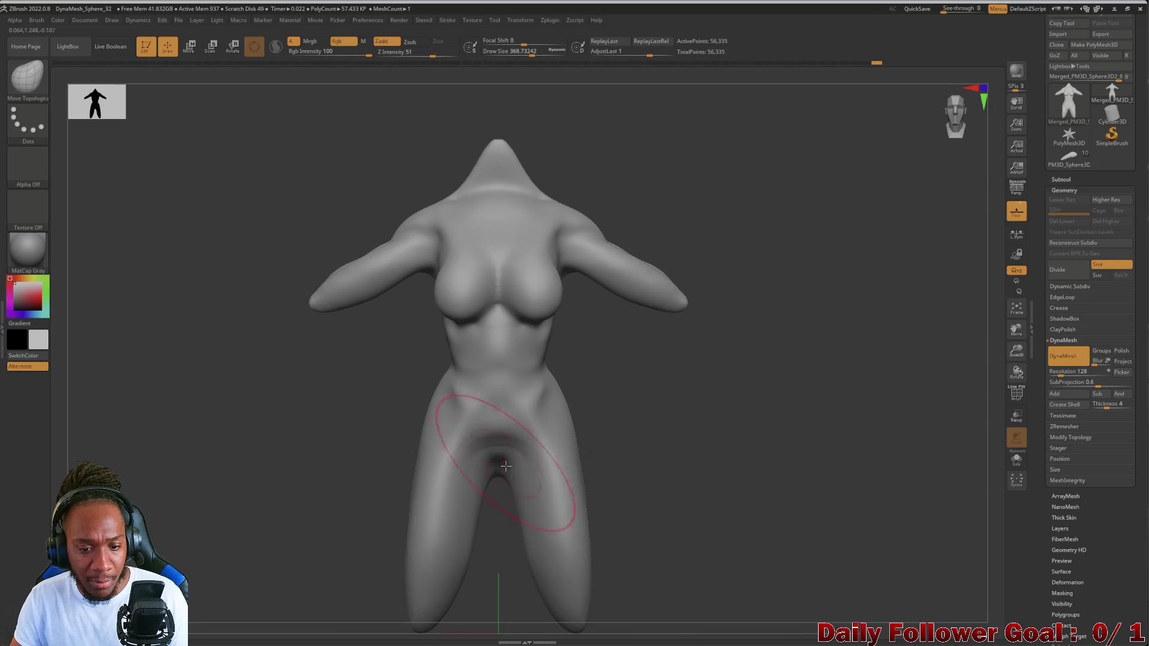
left_click(45, 92)
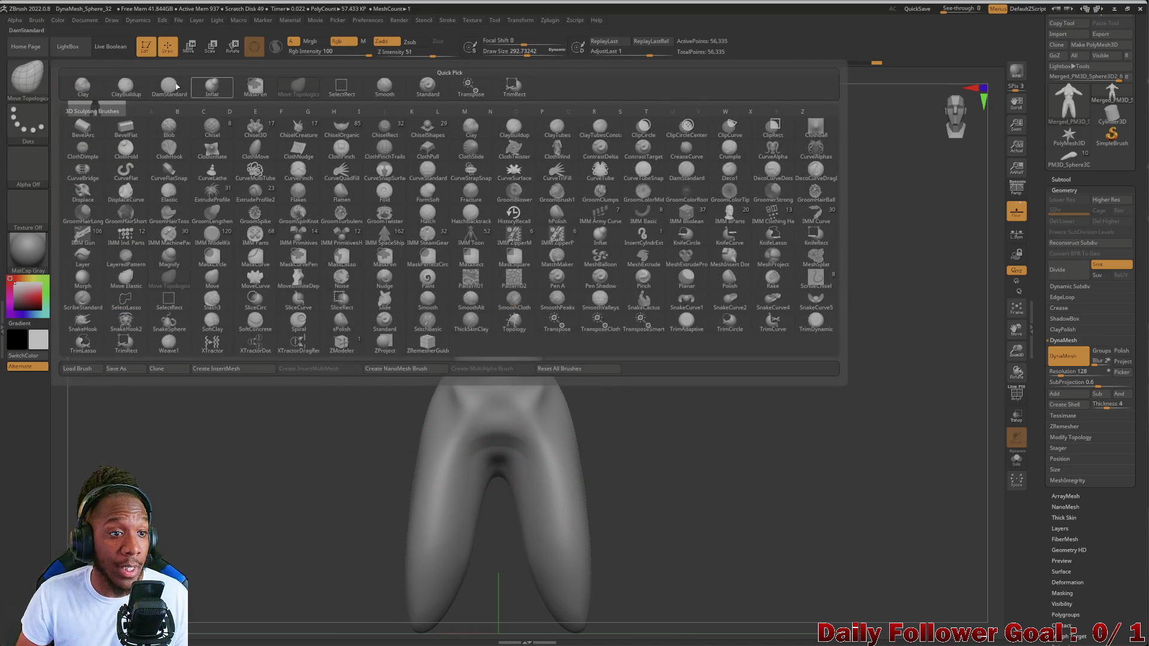
- Carve symmetric DamStandard creases along the groin at the top of both legs
left_click(159, 90)
left_click_drag(460, 426, 478, 439)
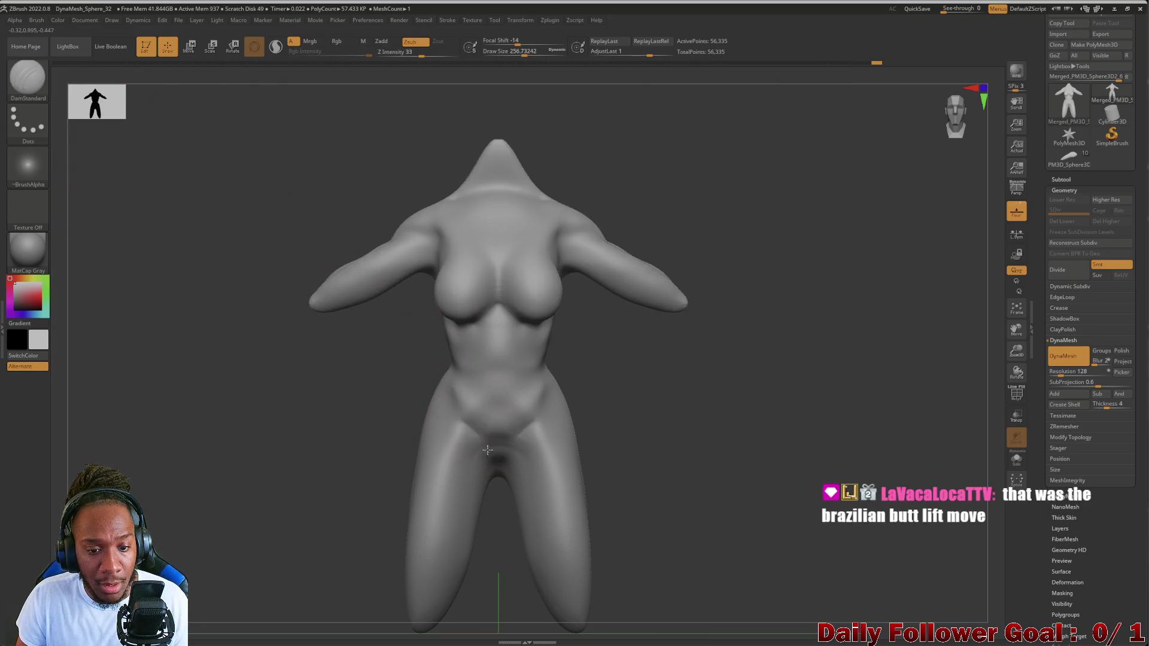
mouse_move(381, 441)
left_mouse_down()
mouse_move(301, 364)
mouse_move(343, 451)
mouse_move(313, 411)
mouse_move(272, 406)
mouse_move(289, 464)
mouse_move(292, 436)
mouse_move(149, 415)
mouse_move(94, 440)
mouse_move(301, 454)
mouse_move(156, 550)
left_mouse_up()
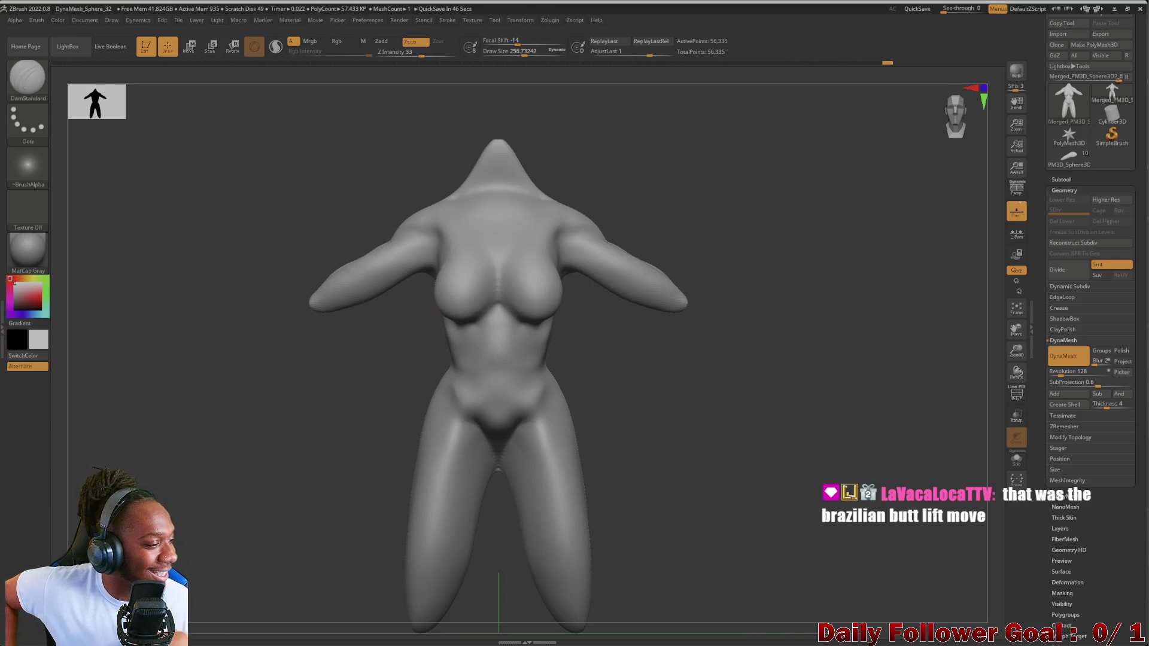
mouse_move(277, 491)
left_mouse_down()
mouse_move(257, 428)
mouse_move(133, 406)
mouse_move(5, 86)
left_mouse_up()
left_click(23, 85)
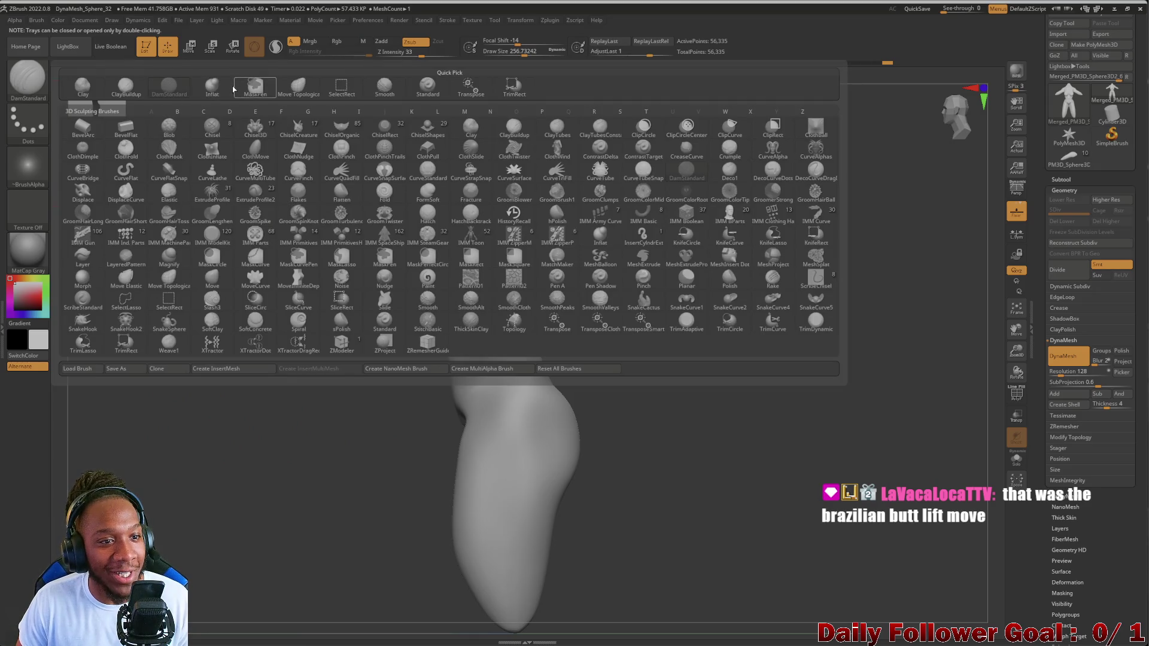
- Inflate the breasts and buttocks into fuller rounded forms, checking them from the side
left_click(237, 88)
left_click(190, 103)
left_click(27, 77)
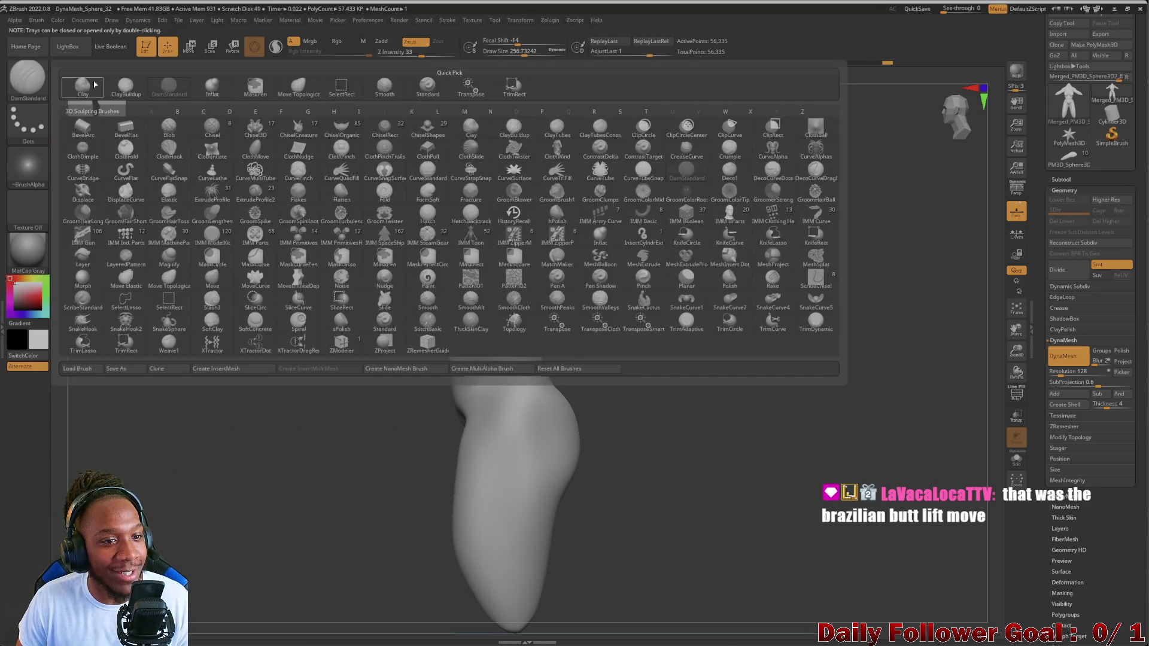
left_click(443, 291)
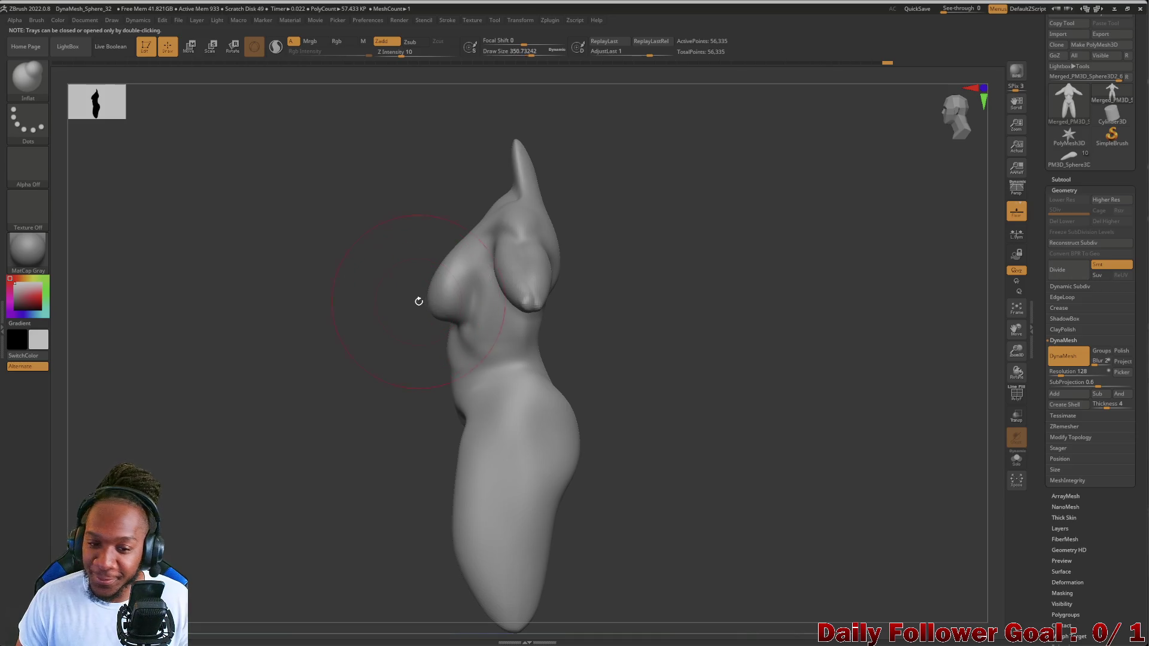
mouse_move(452, 305)
left_mouse_down()
mouse_move(353, 364)
mouse_move(454, 368)
left_mouse_up()
left_click_drag(551, 423, 566, 440)
mouse_move(379, 451)
left_mouse_down()
mouse_move(333, 475)
mouse_move(313, 452)
left_mouse_up()
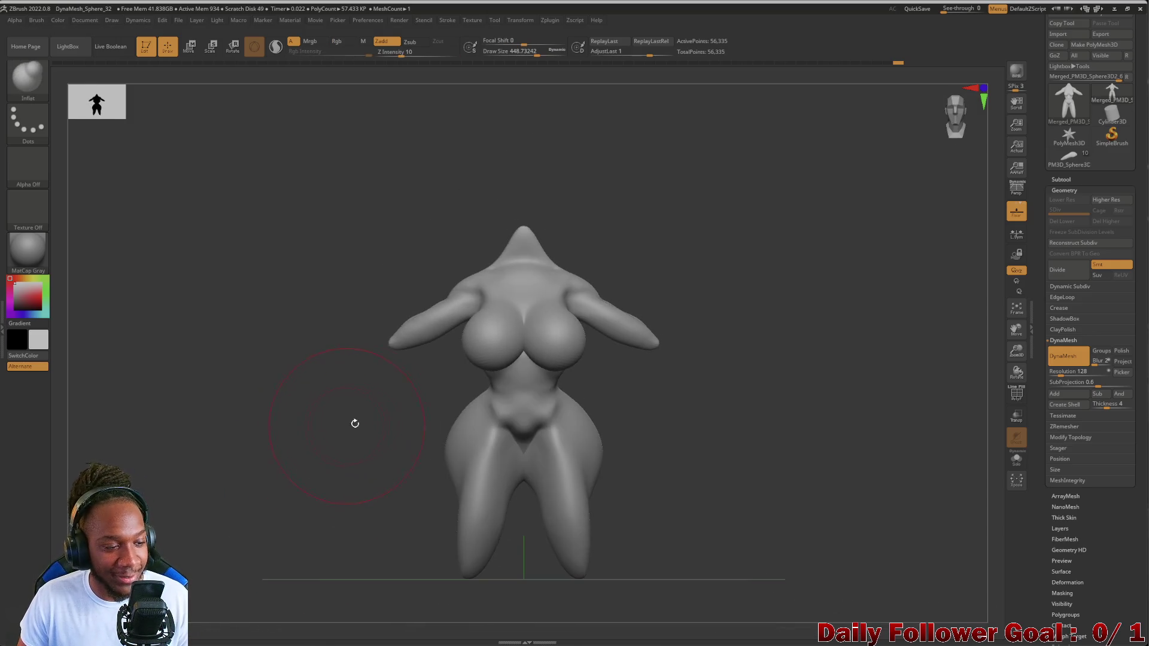
mouse_move(269, 389)
left_mouse_down()
mouse_move(315, 429)
mouse_move(260, 430)
left_mouse_up()
mouse_move(236, 377)
left_mouse_down()
mouse_move(301, 400)
mouse_move(252, 314)
left_mouse_up()
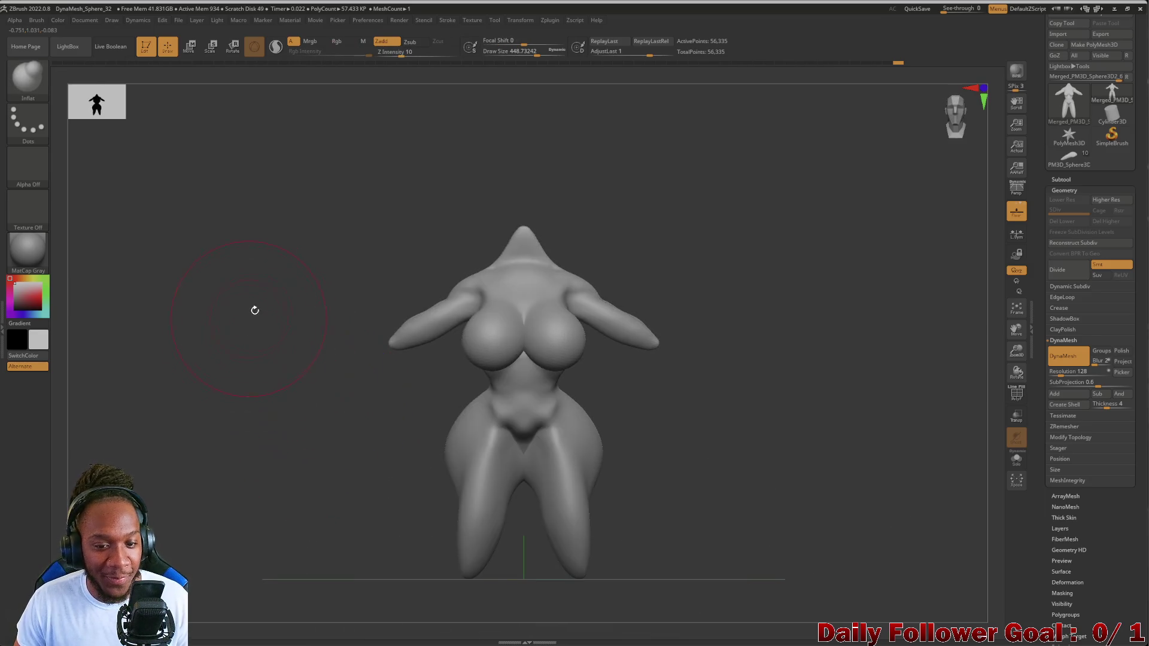
- Deepen the groin crease with DamStandard and check it in profile
left_click(33, 99)
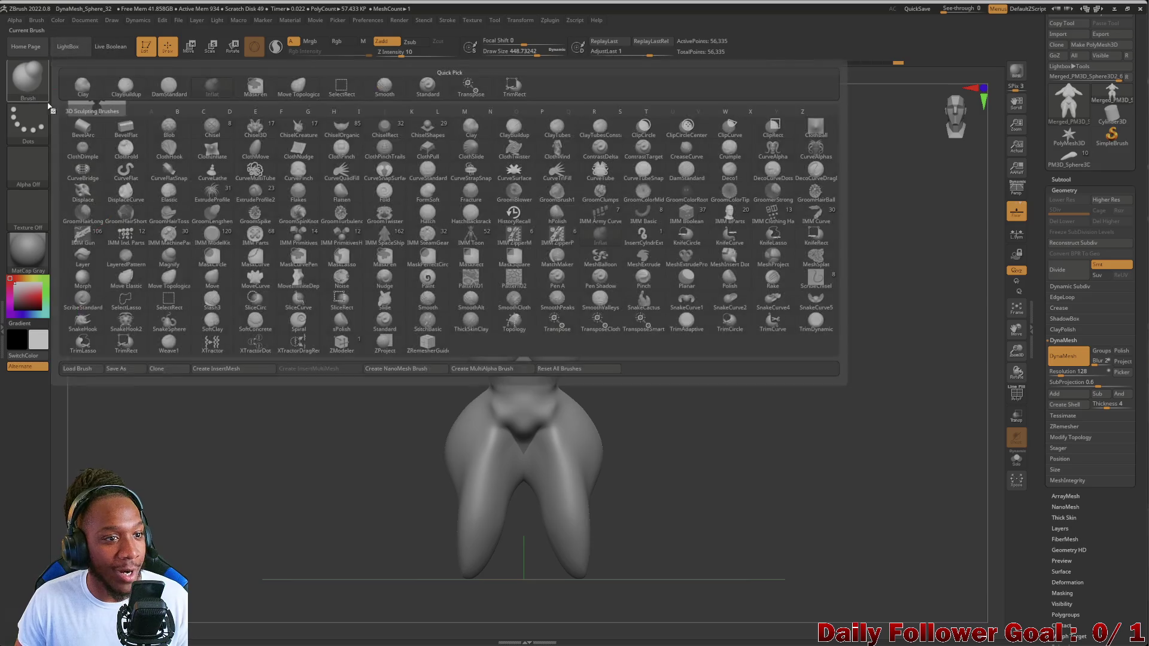
left_click(168, 95)
left_click_drag(521, 466, 523, 422)
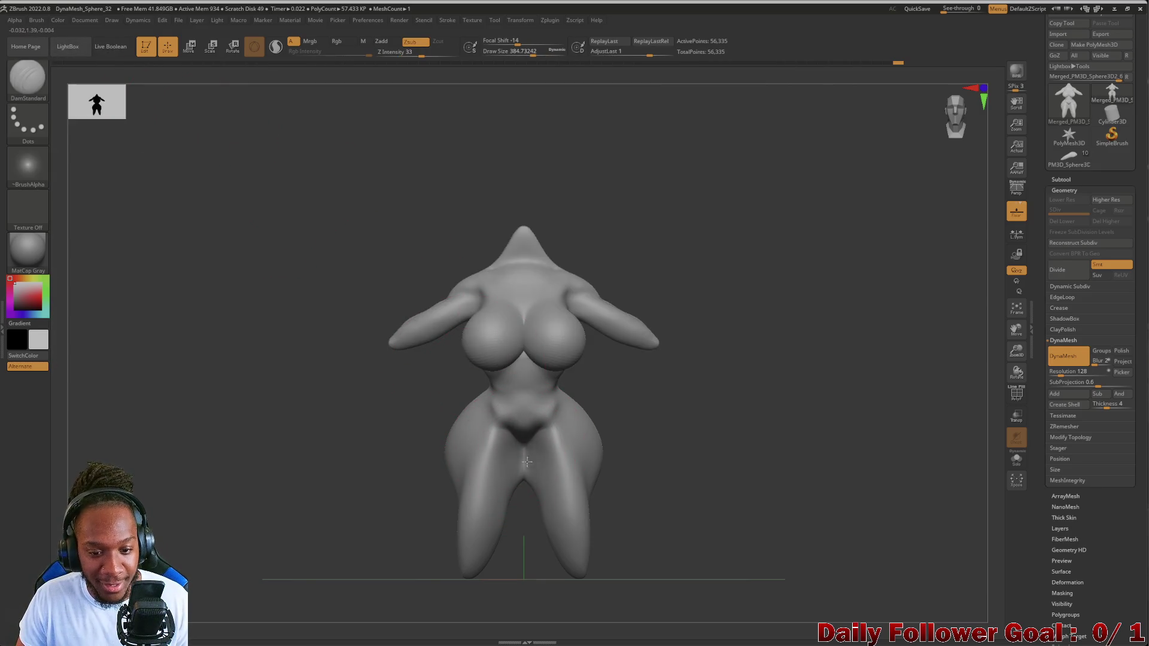
mouse_move(428, 451)
left_mouse_down()
mouse_move(378, 462)
mouse_move(335, 444)
mouse_move(374, 450)
left_mouse_up()
mouse_move(370, 522)
left_mouse_down()
mouse_move(323, 431)
mouse_move(287, 459)
mouse_move(356, 451)
mouse_move(251, 428)
mouse_move(225, 592)
left_mouse_up()
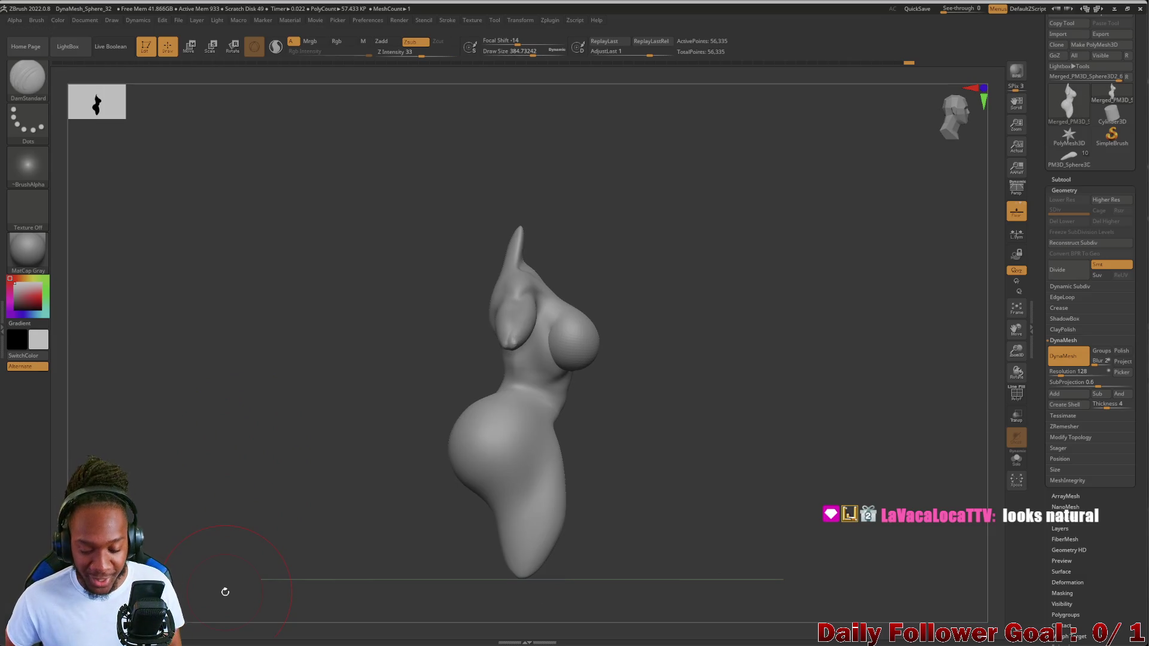